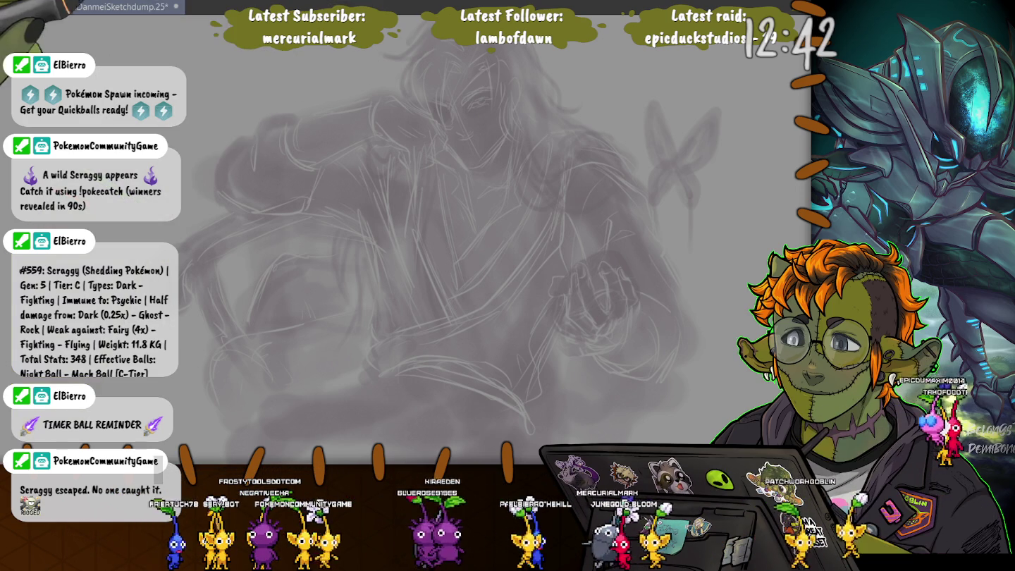
# Zoom in on the face and shrink the brush to ink the eye in fine purple lines
pyautogui.scroll(3, 475, 120)
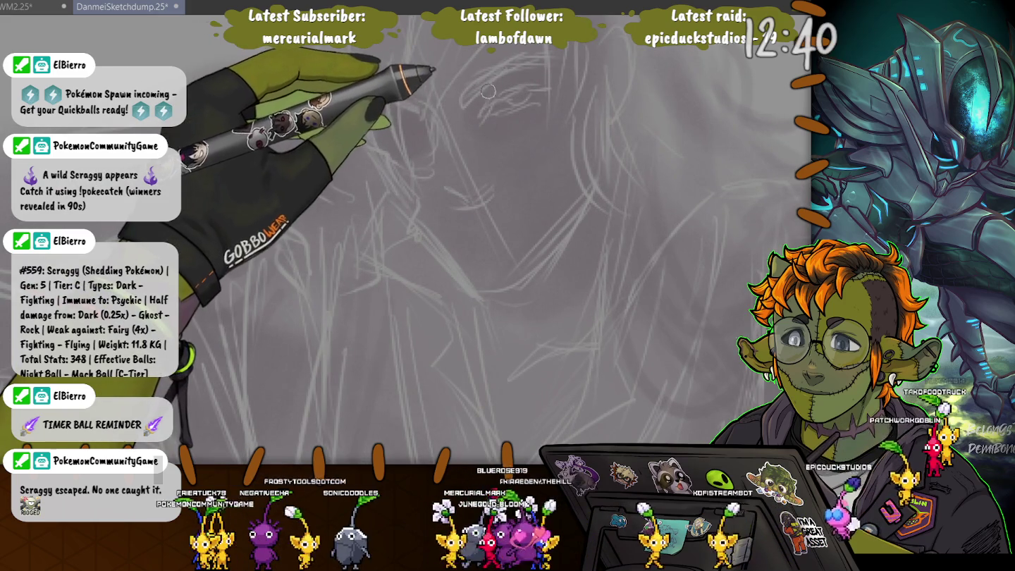
pyautogui.press('[')
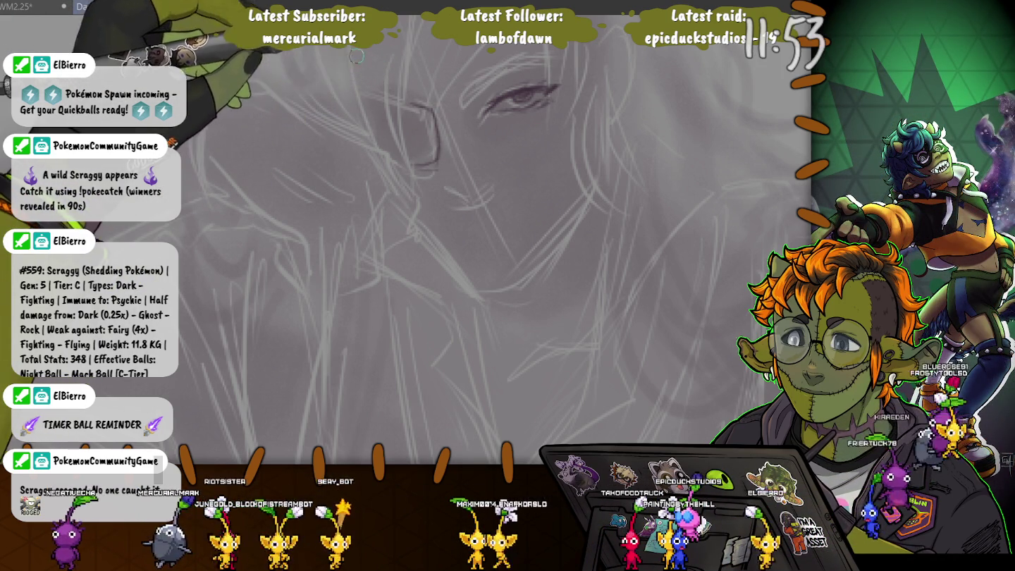
# Ink the glasses frame, nose and mouth with a progressively smaller pen brush
pyautogui.moveTo(408, 84)
pyautogui.mouseDown()
pyautogui.moveTo(437, 224)
pyautogui.moveTo(550, 130)
pyautogui.mouseUp()
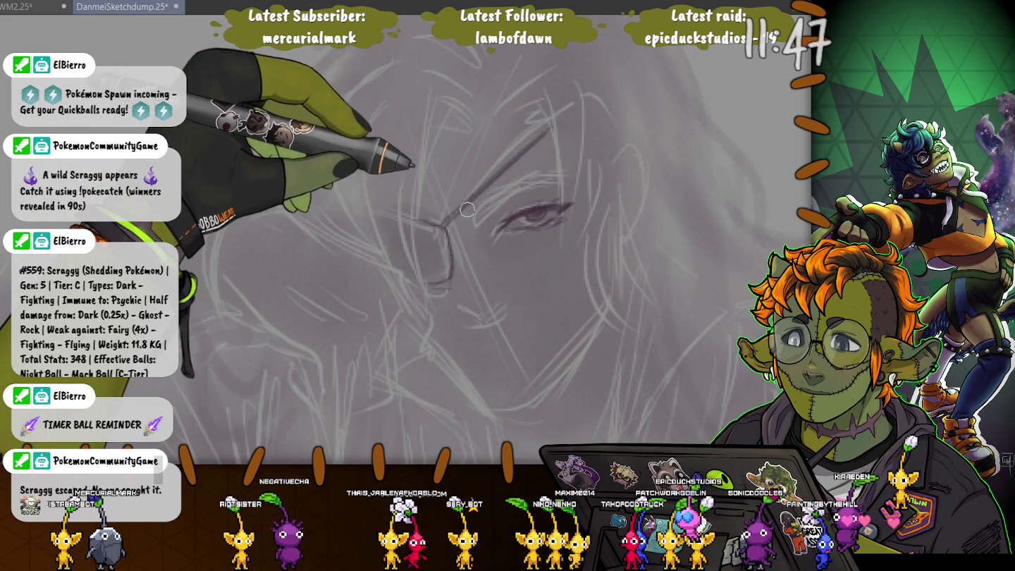
pyautogui.press('[')
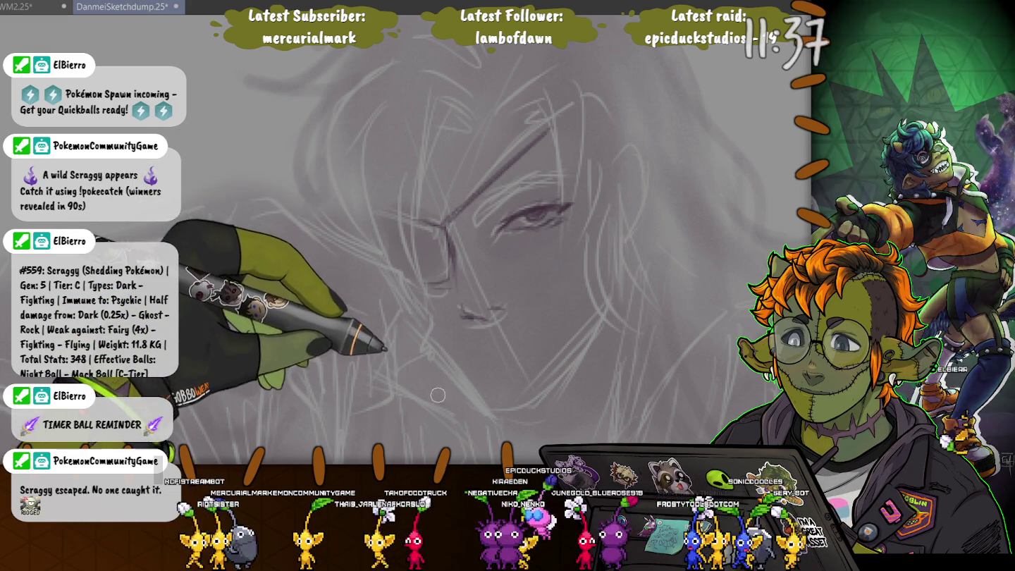
pyautogui.moveTo(436, 388); pyautogui.dragTo(408, 251)
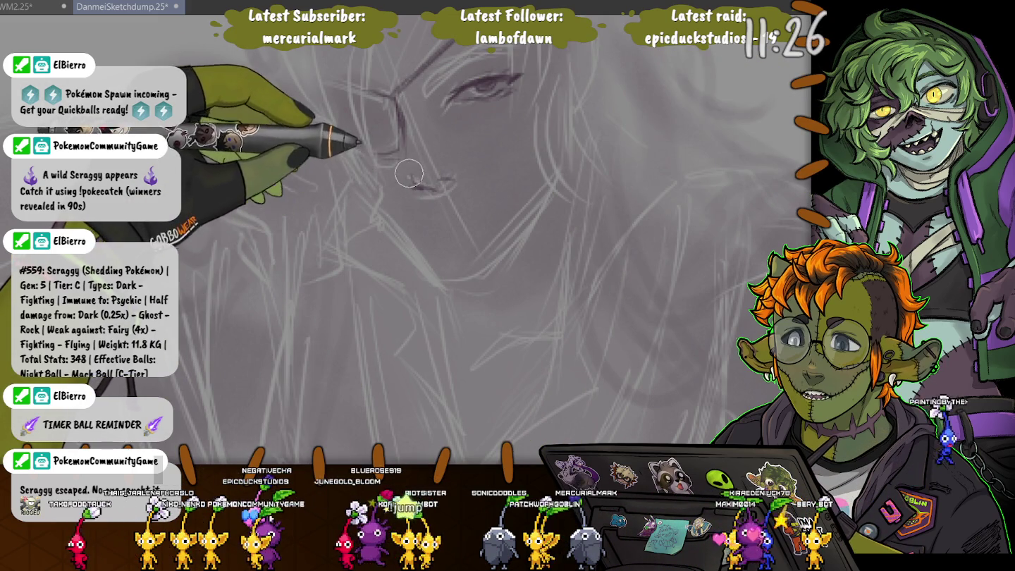
pyautogui.press('[')
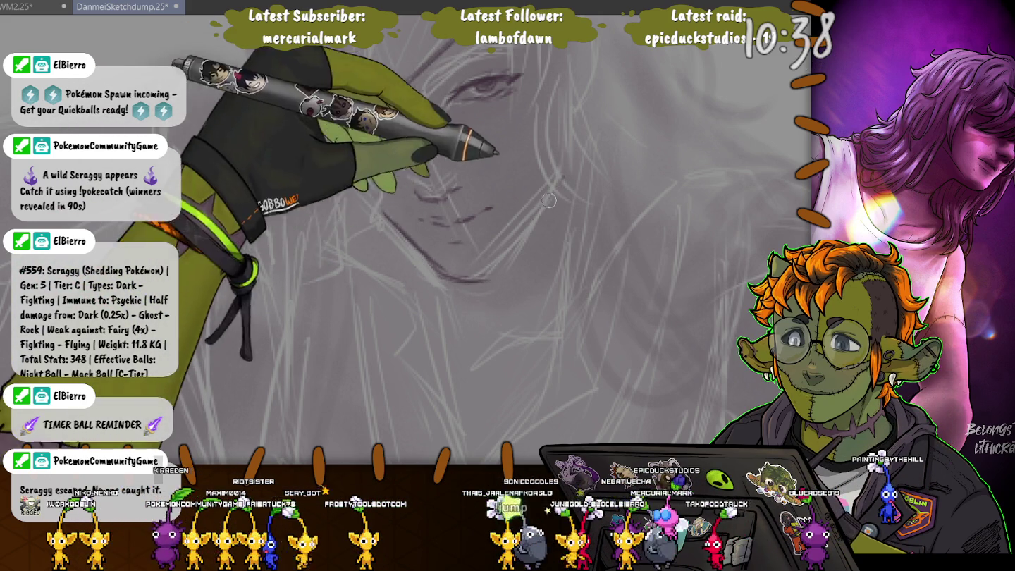
# Ink the jaw, chin, ear and remaining glasses outline in purple
pyautogui.moveTo(564, 175)
pyautogui.mouseDown()
pyautogui.moveTo(509, 246)
pyautogui.moveTo(459, 271)
pyautogui.mouseUp()
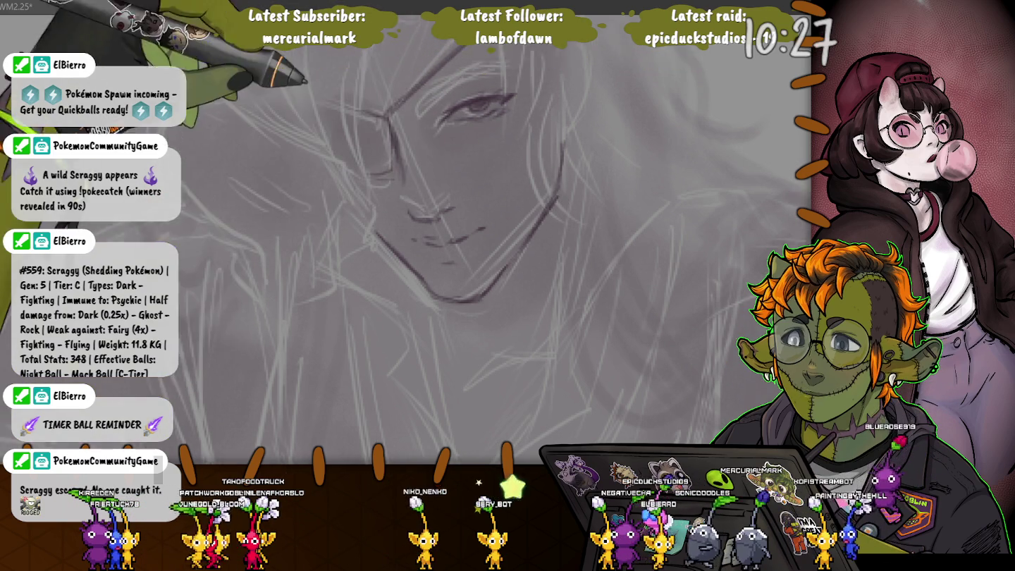
pyautogui.moveTo(310, 71); pyautogui.dragTo(535, 201)
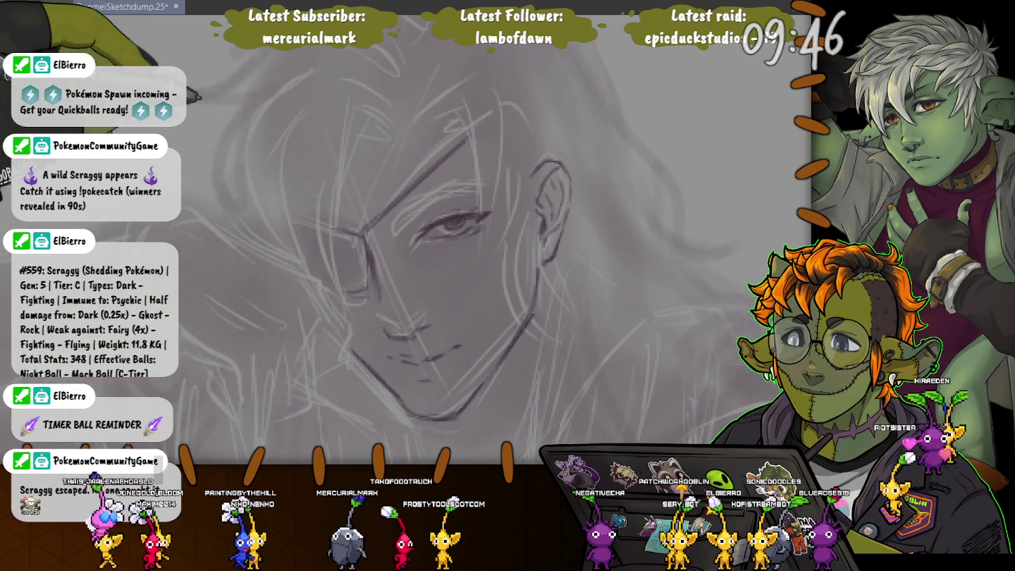
# Ink the hair strands falling around the face and across the forehead
pyautogui.moveTo(451, 120); pyautogui.dragTo(507, 158)
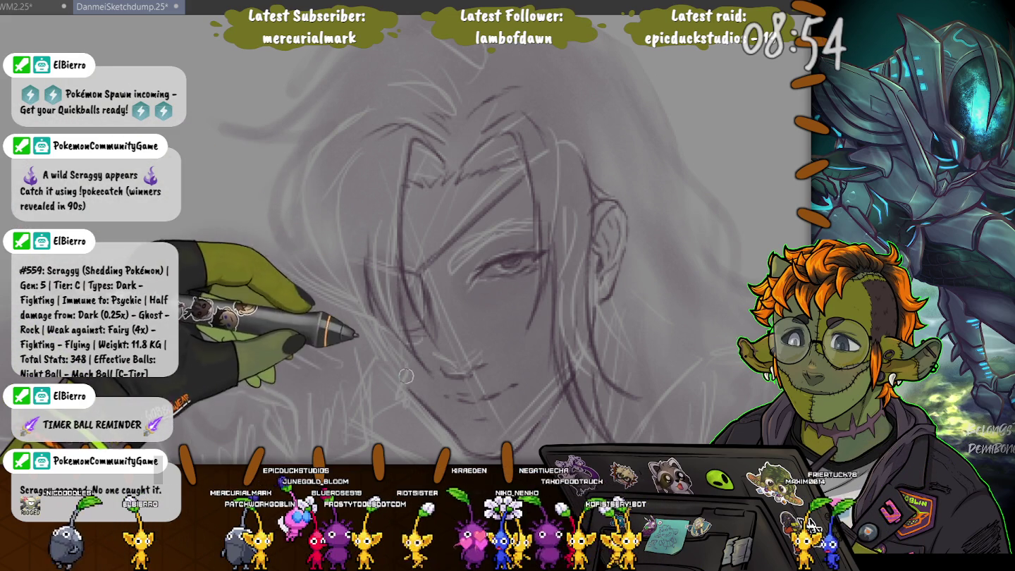
# Save the drawing with Ctrl+S and draw two hair strands arcing over the crown
pyautogui.hotkey('ctrl', 's')
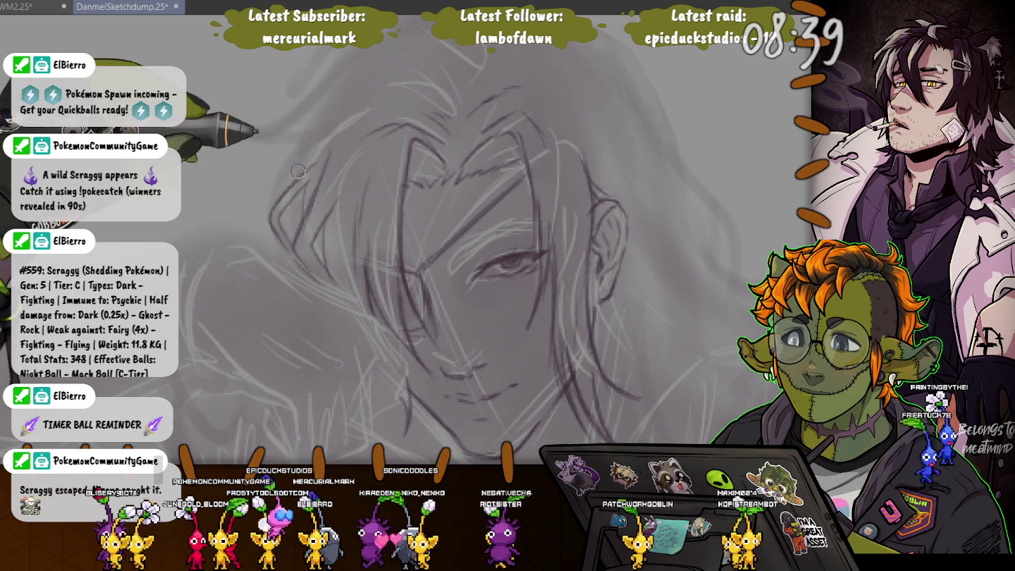
pyautogui.moveTo(301, 164); pyautogui.dragTo(407, 319)
pyautogui.moveTo(548, 197)
pyautogui.mouseDown()
pyautogui.moveTo(447, 207)
pyautogui.moveTo(356, 288)
pyautogui.mouseUp()
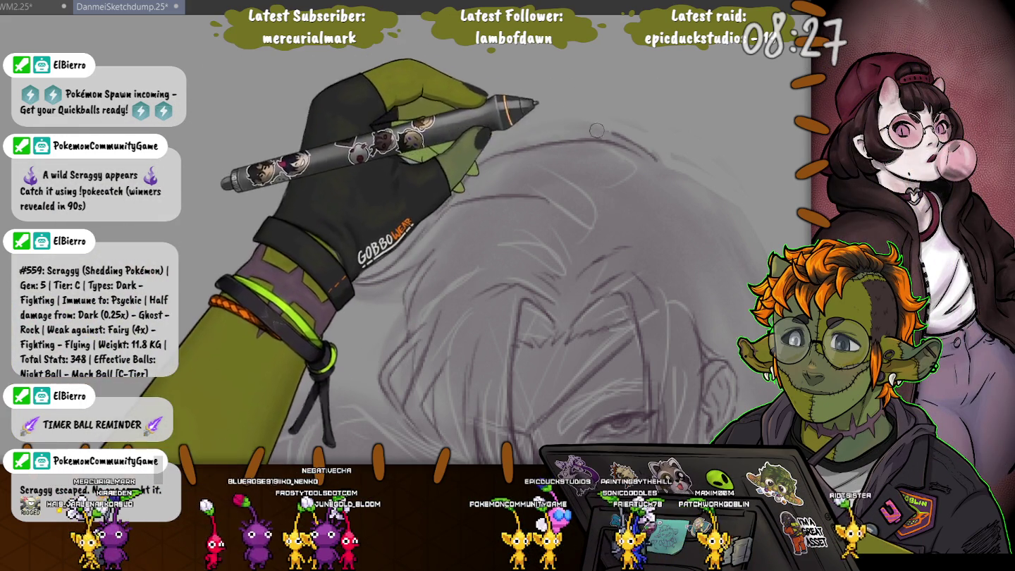
# Ink purple hair strands over the top of the head and forehead
pyautogui.scroll(3, 600, 128)
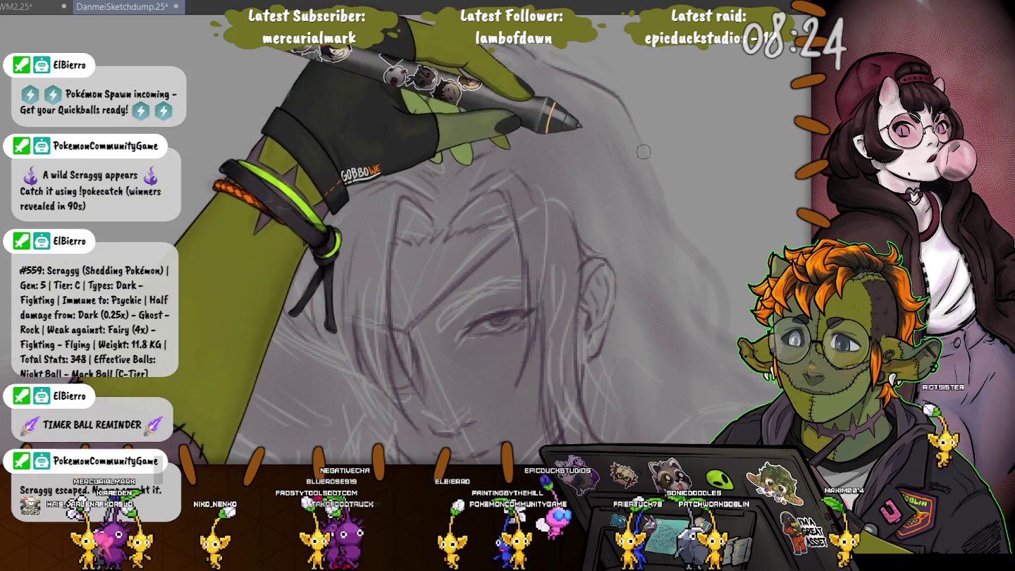
pyautogui.scroll(-2, 613, 105)
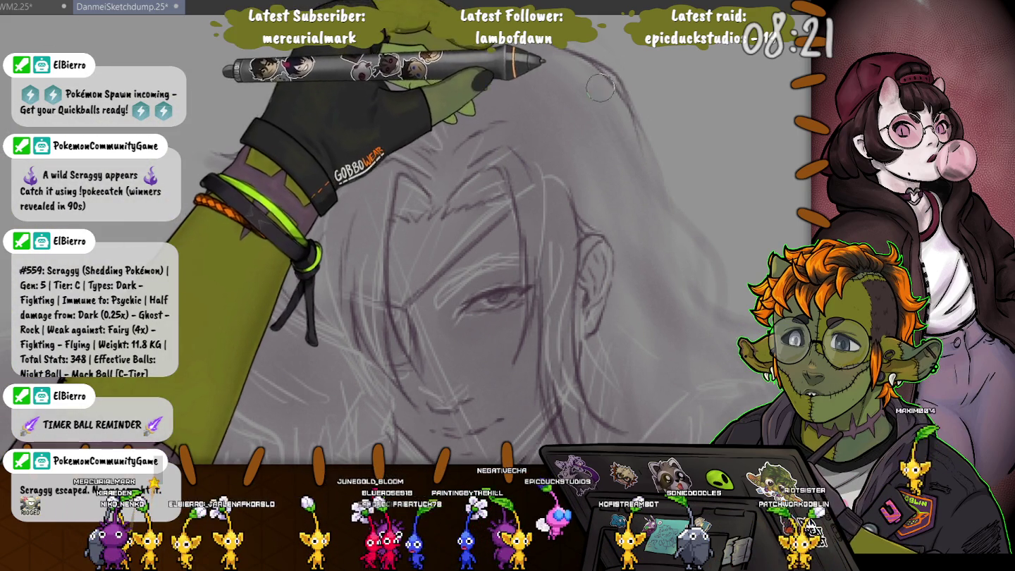
pyautogui.scroll(2, 422, 98)
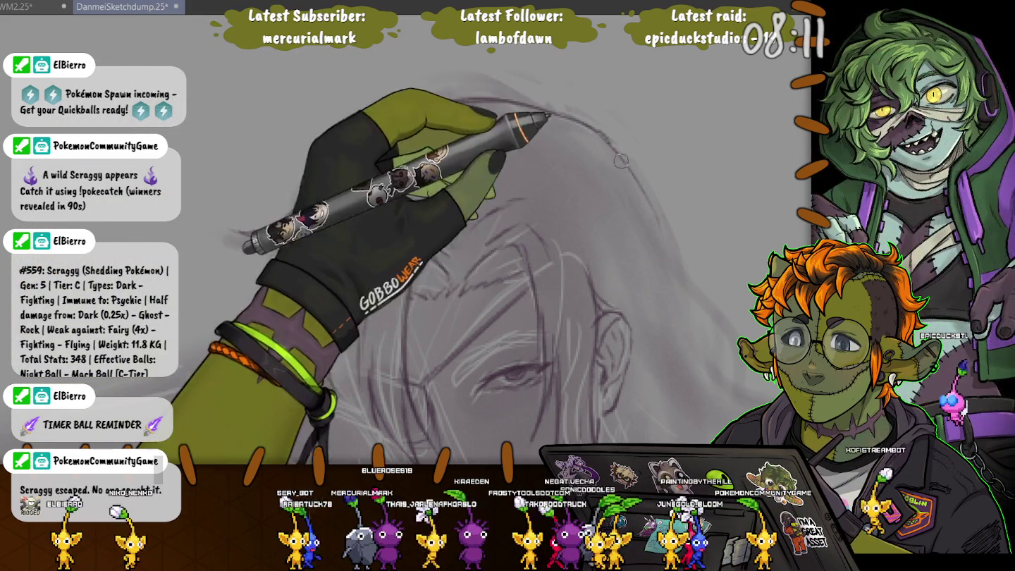
pyautogui.moveTo(608, 142); pyautogui.dragTo(596, 119)
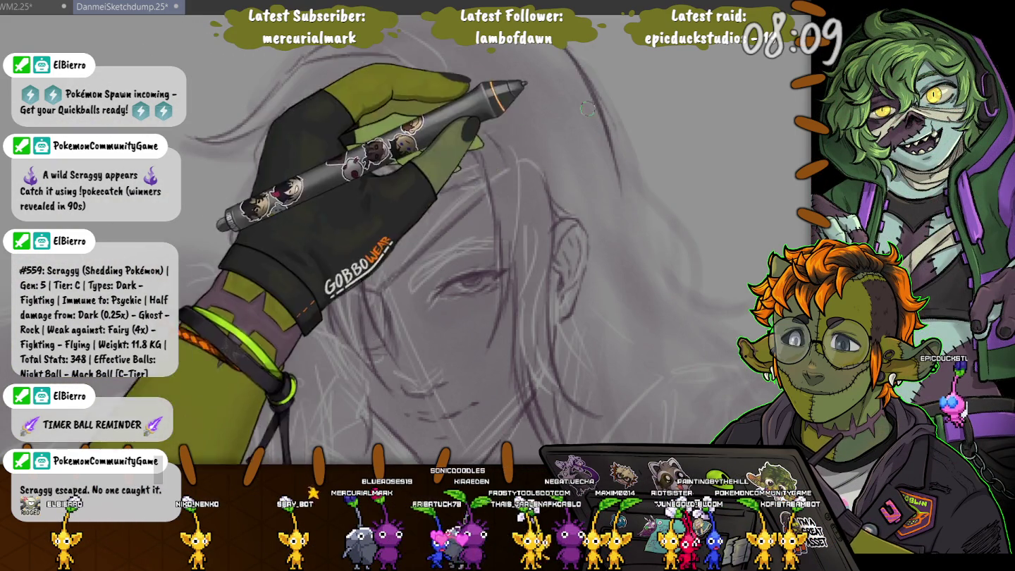
pyautogui.moveTo(596, 120); pyautogui.dragTo(628, 279)
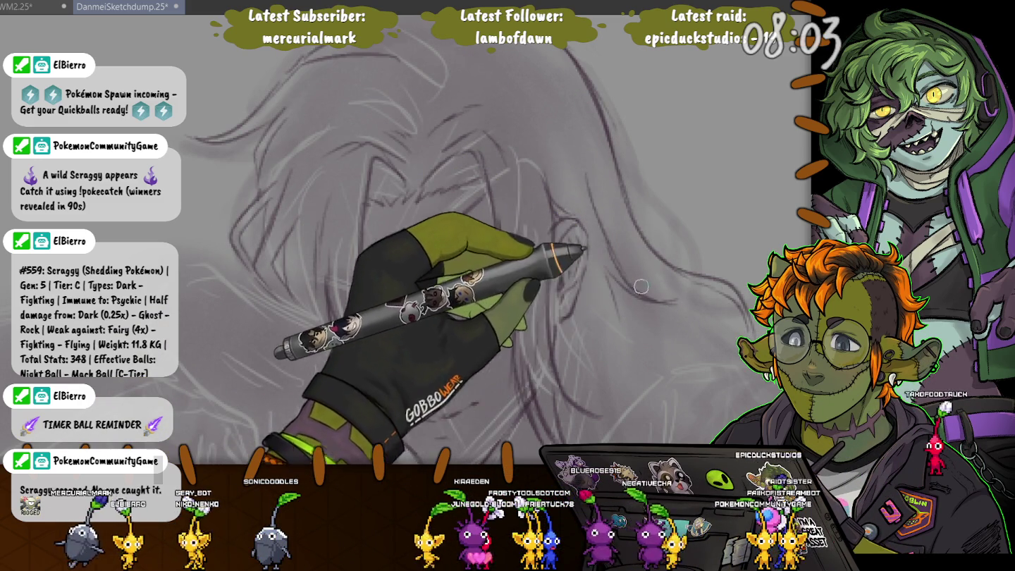
pyautogui.moveTo(655, 283); pyautogui.dragTo(661, 247)
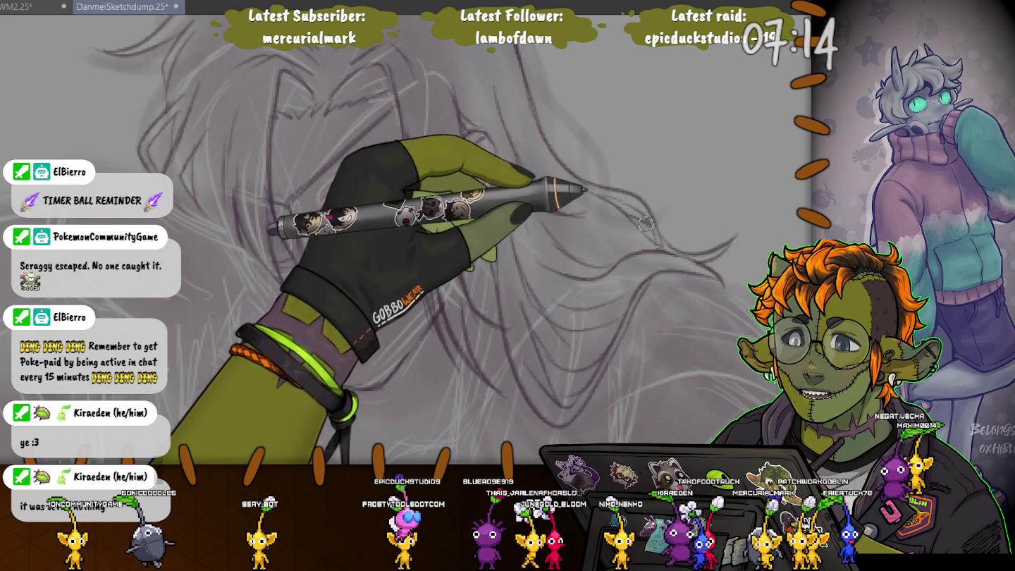
# Ink the long hair strands sweeping down past the face, then rotate the canvas
pyautogui.scroll(-3, 650, 225)
pyautogui.scroll(3, 510, 267)
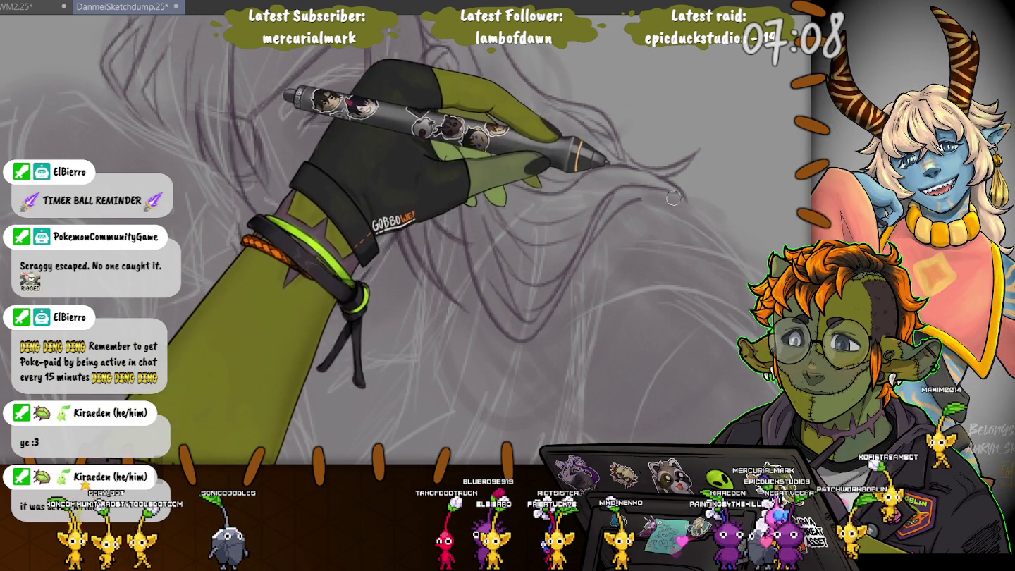
pyautogui.scroll(2, 339, 236)
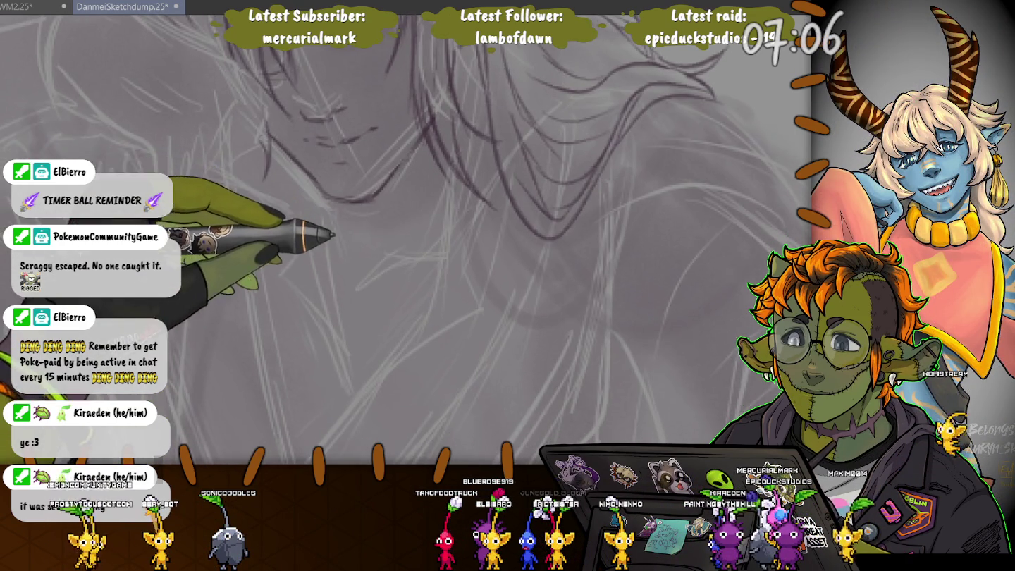
pyautogui.scroll(-2, 663, 276)
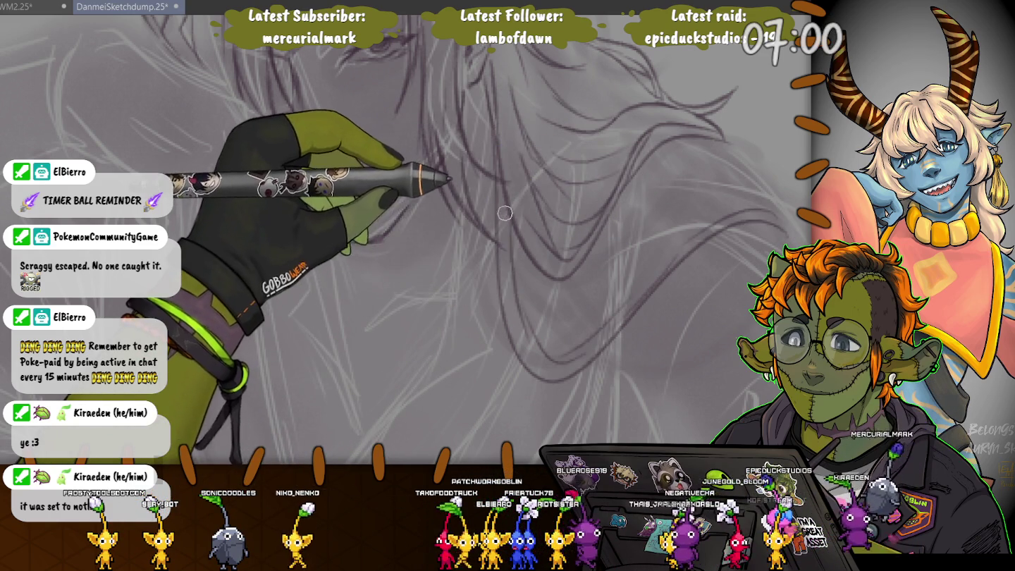
pyautogui.moveTo(504, 211); pyautogui.dragTo(430, 265)
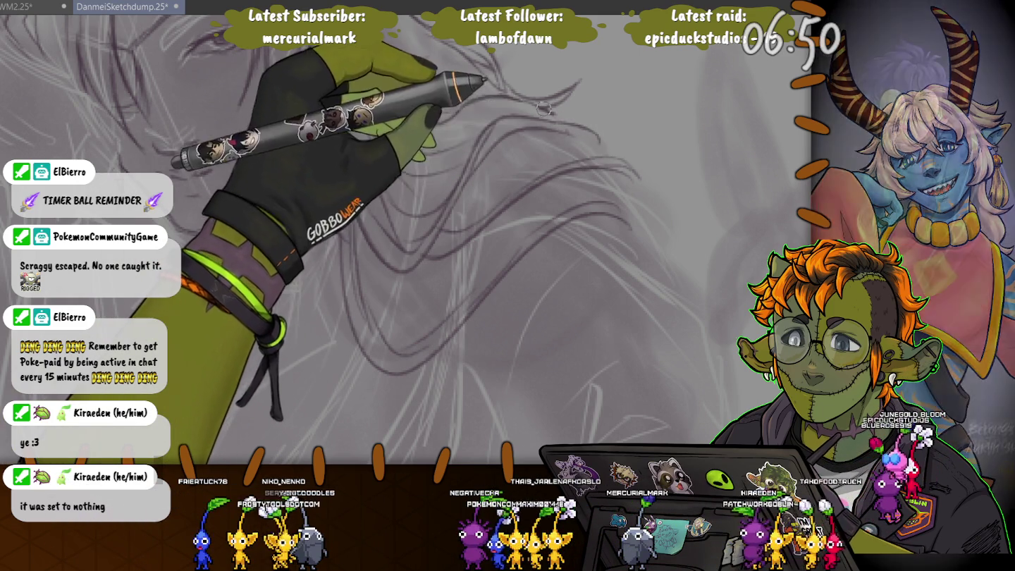
pyautogui.scroll(3, 585, 131)
pyautogui.scroll(-3, 459, 240)
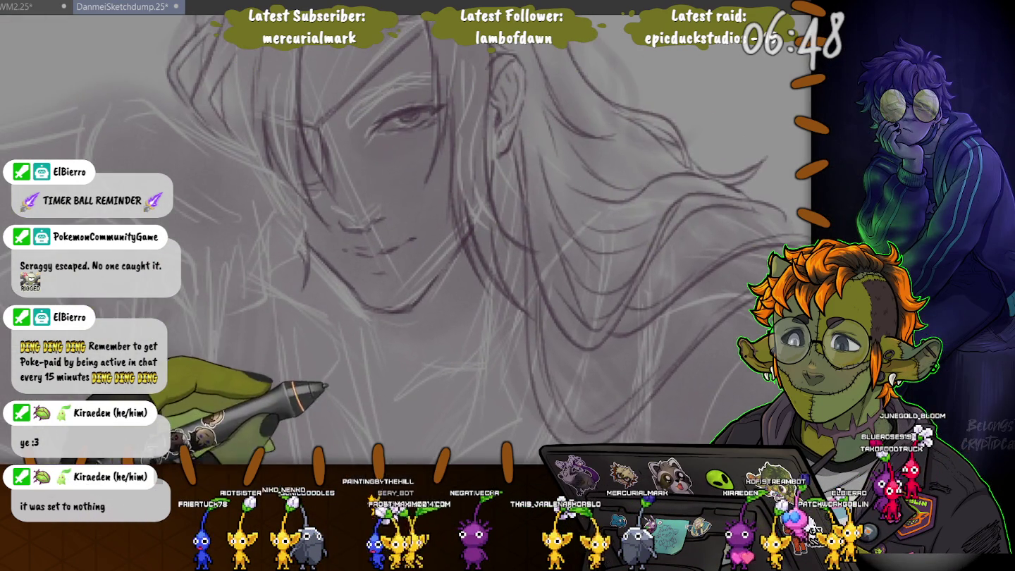
pyautogui.moveTo(395, 212); pyautogui.dragTo(535, 225)
pyautogui.moveTo(486, 289); pyautogui.dragTo(510, 298)
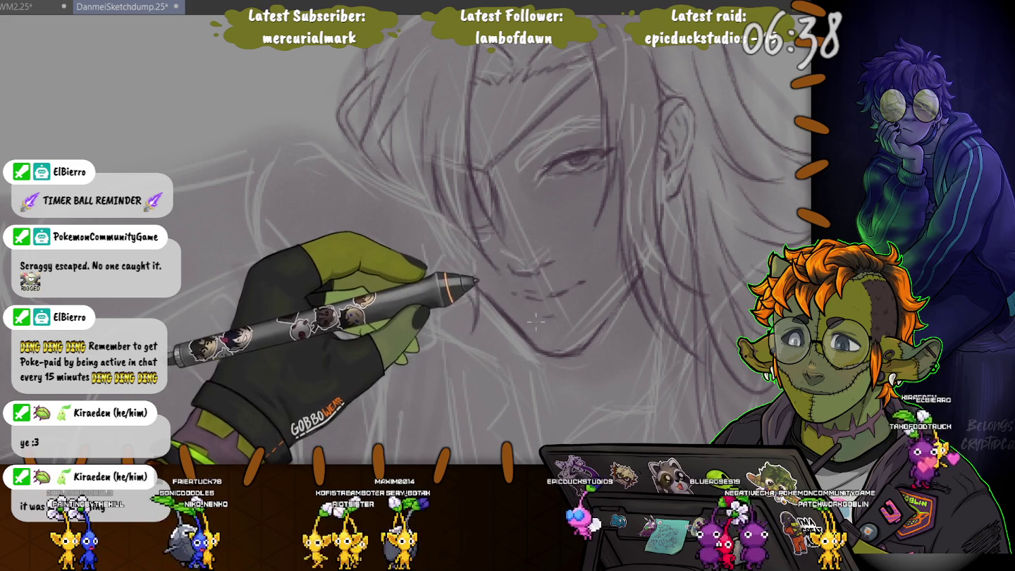
# Lasso the mouth, scale it up slightly, nudge it higher, apply and deselect
pyautogui.moveTo(504, 295); pyautogui.dragTo(505, 302)
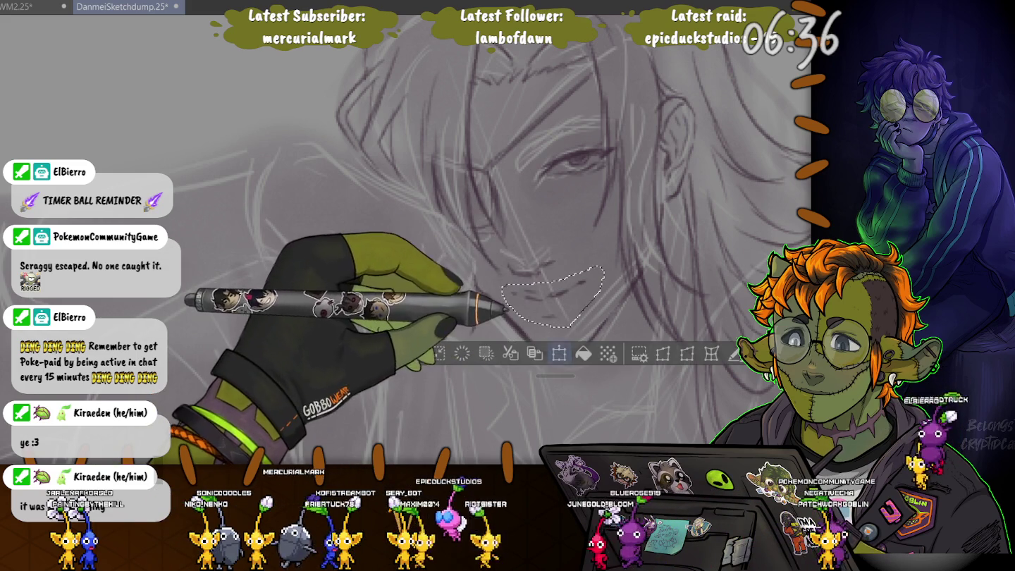
pyautogui.hotkey('ctrl', 't')
pyautogui.moveTo(604, 326); pyautogui.dragTo(615, 333)
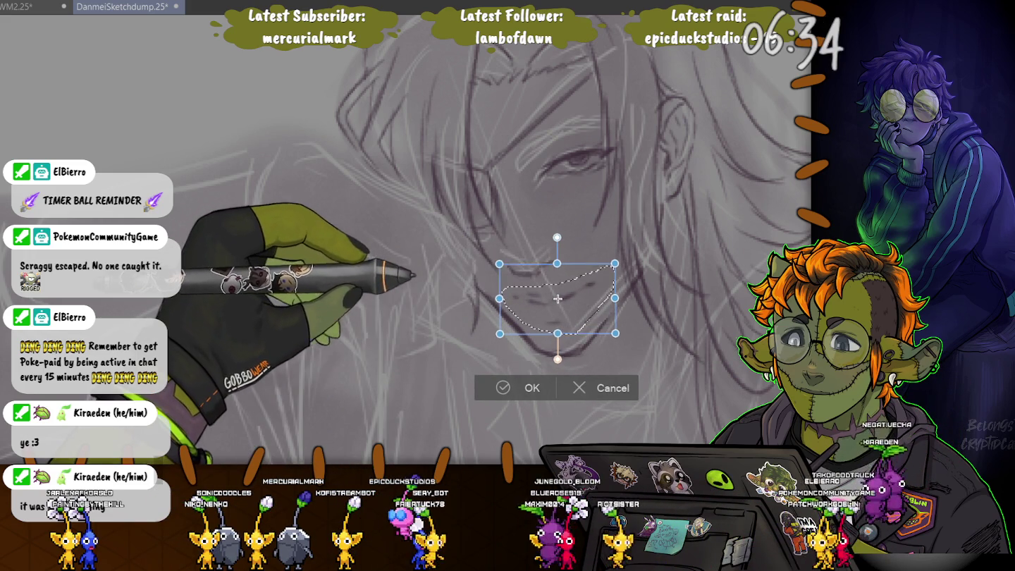
pyautogui.moveTo(558, 299); pyautogui.dragTo(557, 295)
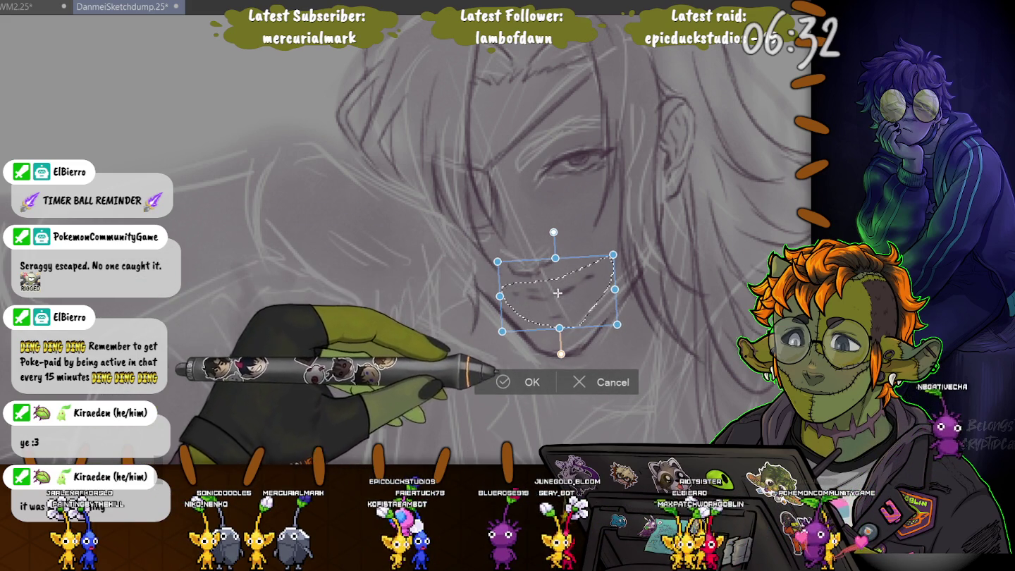
pyautogui.press('Return')
pyautogui.hotkey('ctrl', 'd')
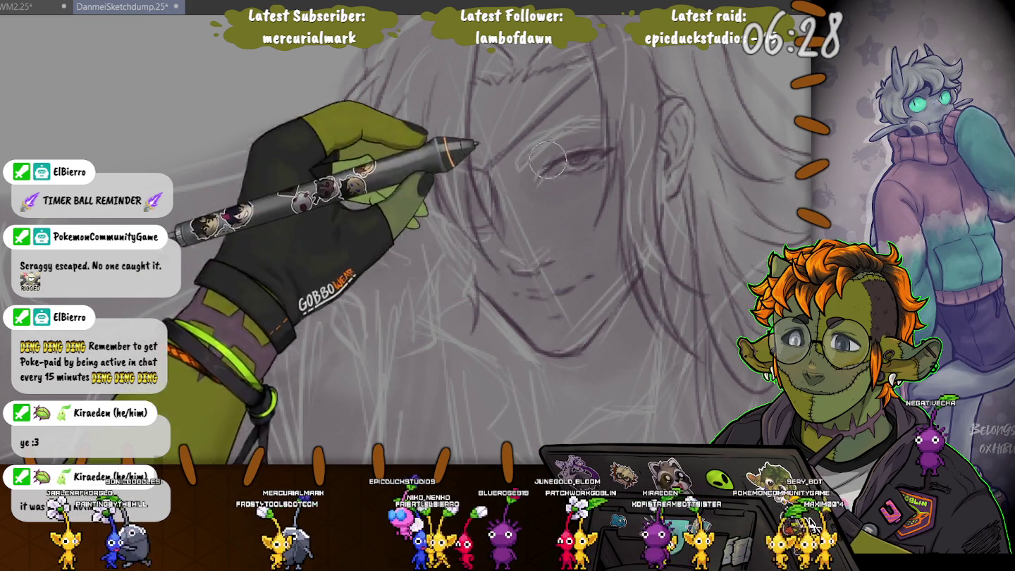
# Readjust the pen brush to a small size for fine lines
pyautogui.press('[')
pyautogui.press('[')
pyautogui.press('[')
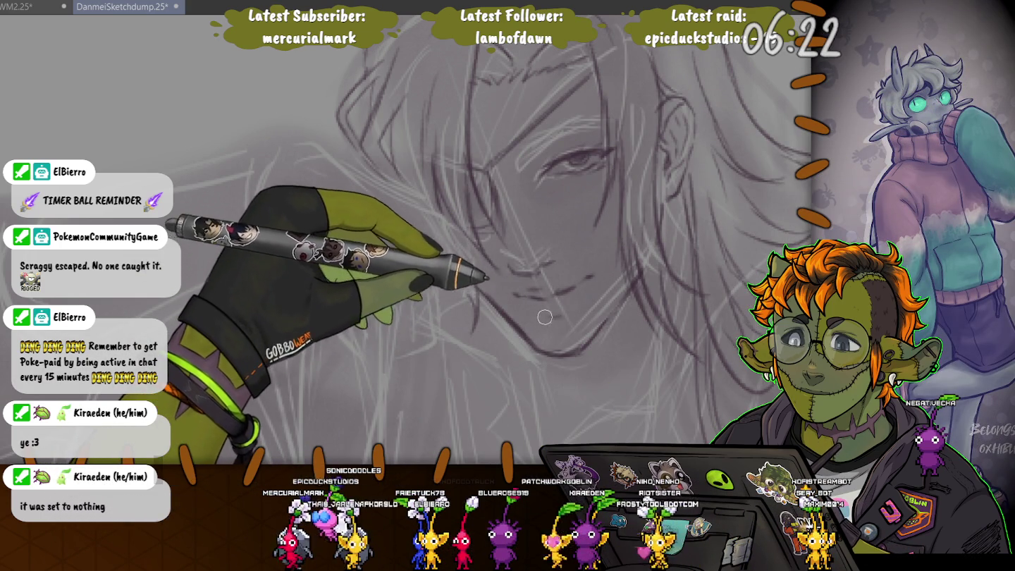
pyautogui.press(']')
pyautogui.press(']')
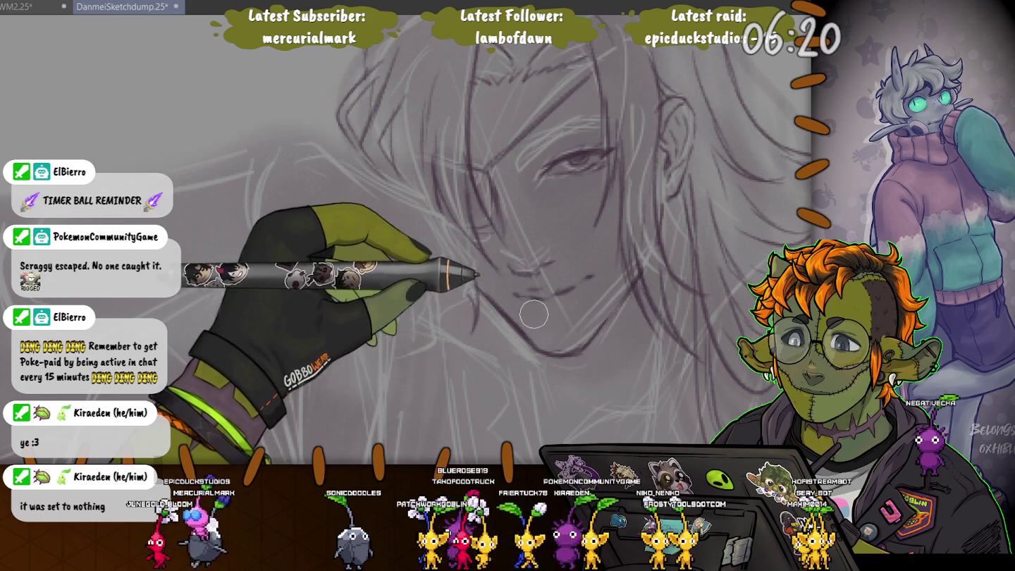
pyautogui.press('[')
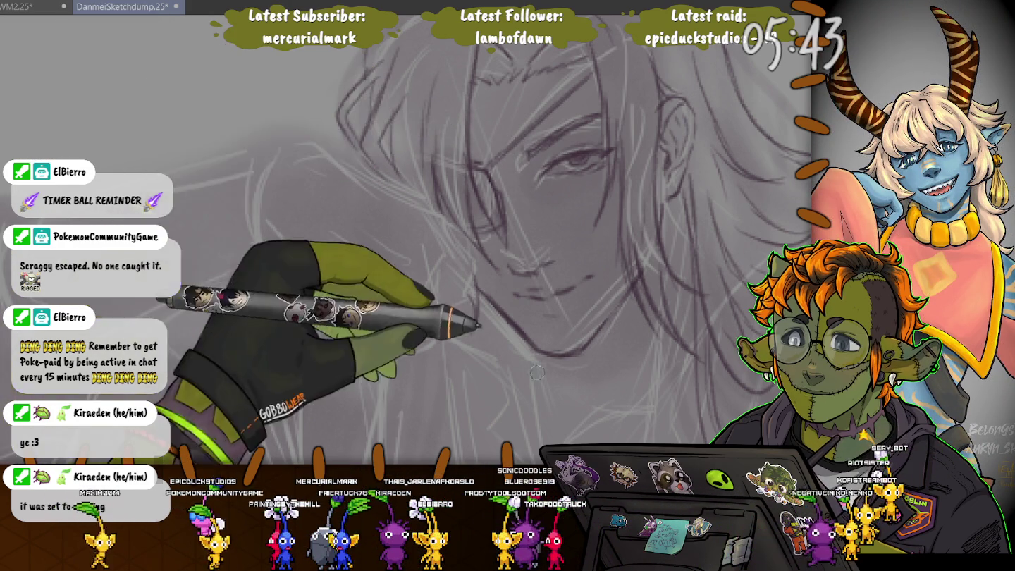
# Zoom in on the top of the head and ink more strands across the crown and forehead
pyautogui.scroll(3, 597, 152)
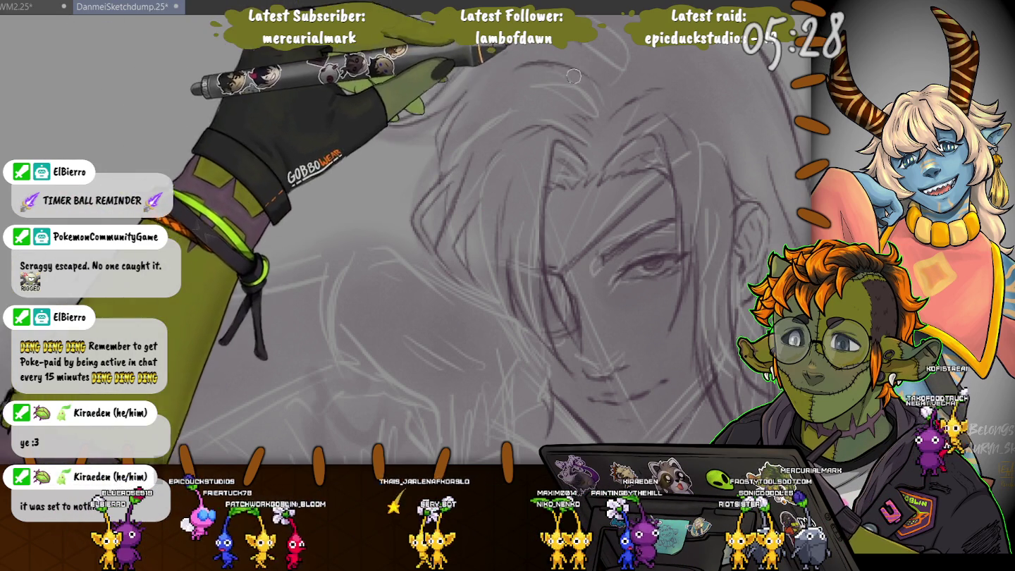
pyautogui.scroll(2, 478, 141)
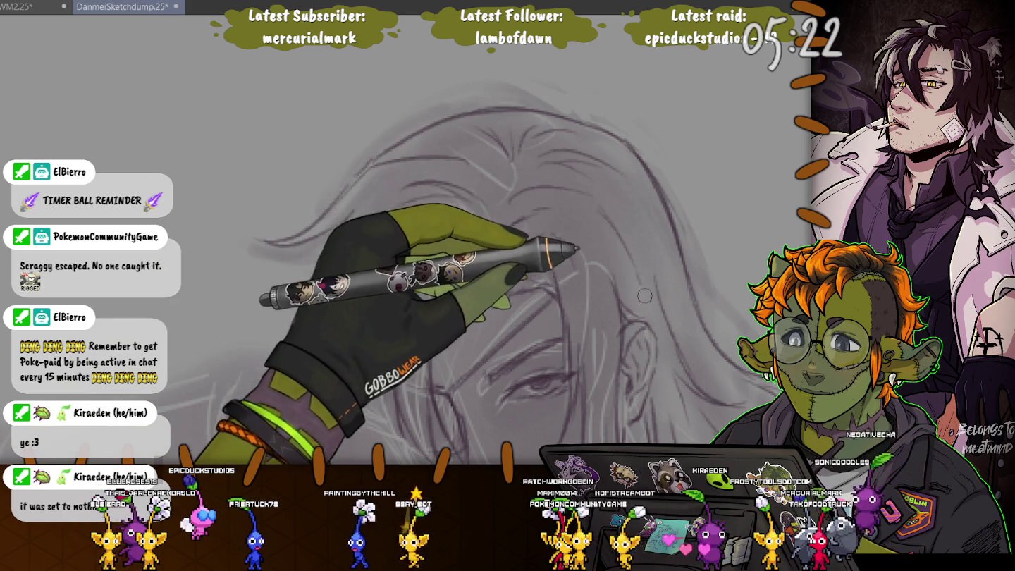
pyautogui.scroll(2, 644, 299)
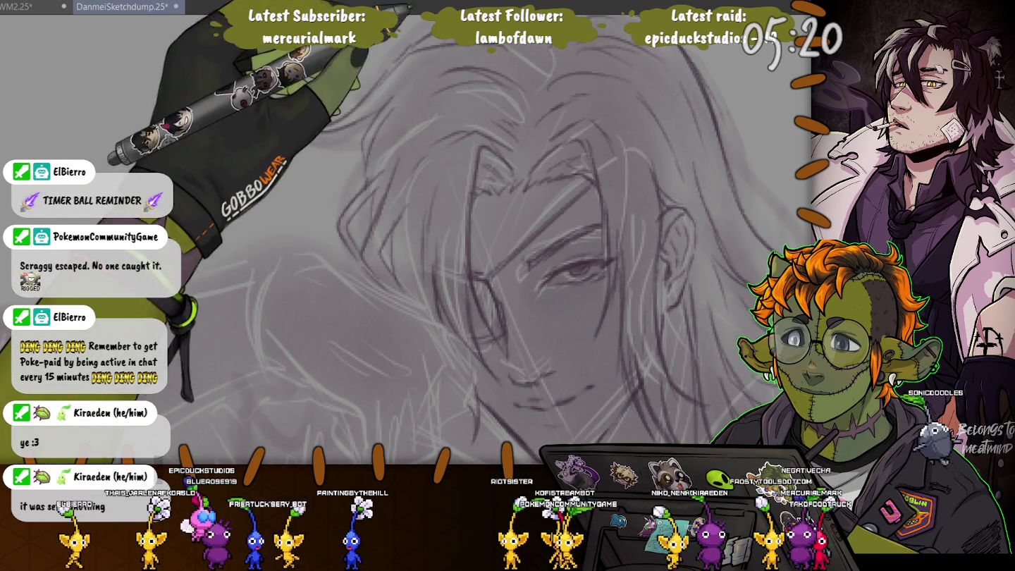
pyautogui.moveTo(575, 271); pyautogui.dragTo(536, 193)
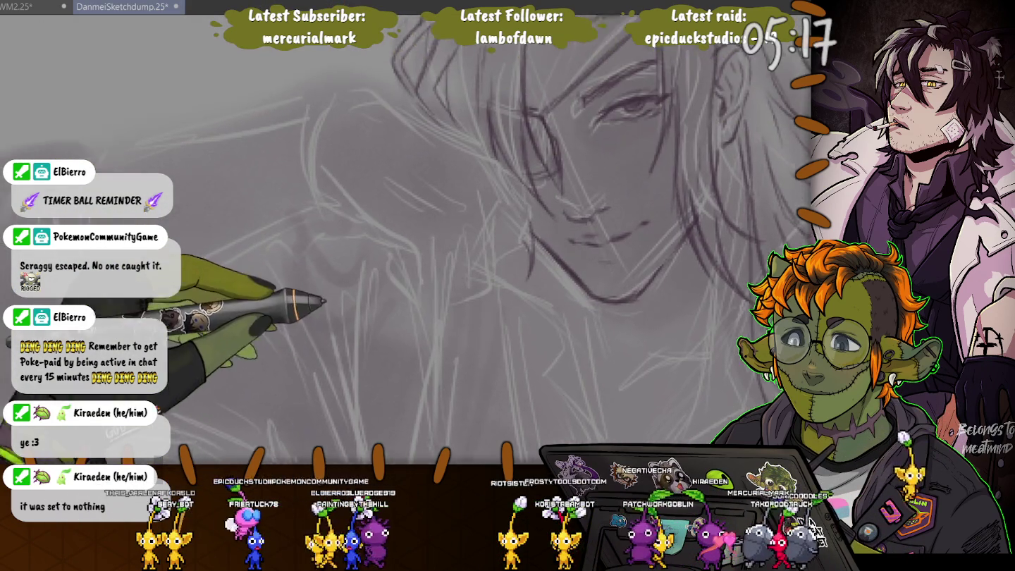
# Recentre and rotate the canvas, then ink the lower and upper outlines of the outstretched arm
pyautogui.moveTo(578, 170); pyautogui.dragTo(726, 166)
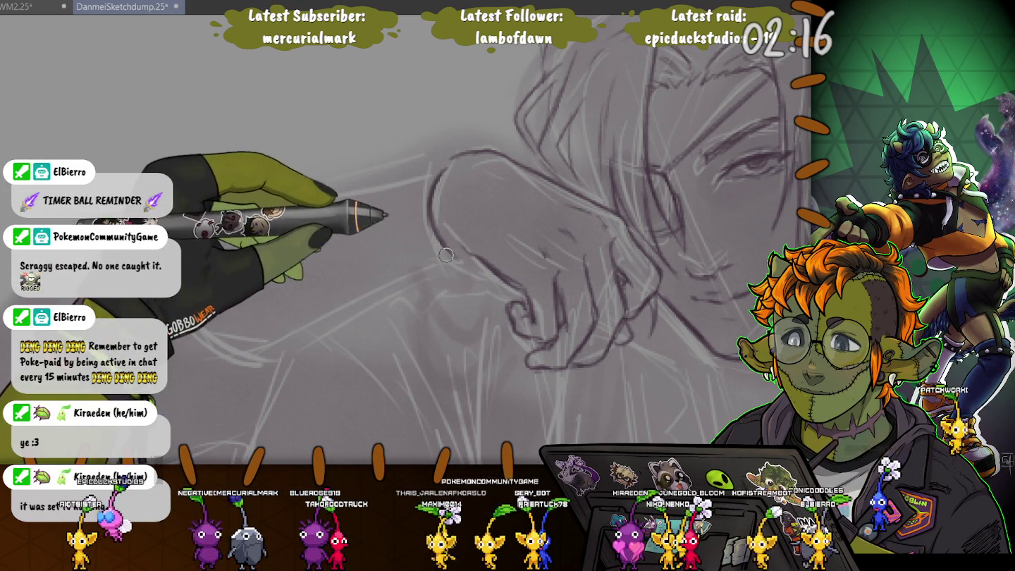
pyautogui.moveTo(437, 254); pyautogui.dragTo(407, 279)
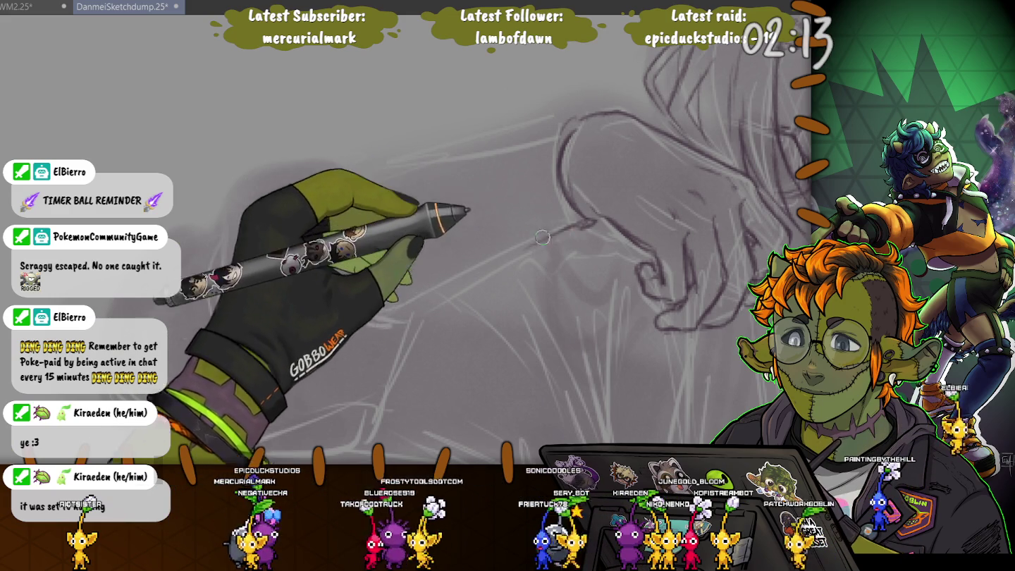
pyautogui.moveTo(561, 233); pyautogui.dragTo(338, 295)
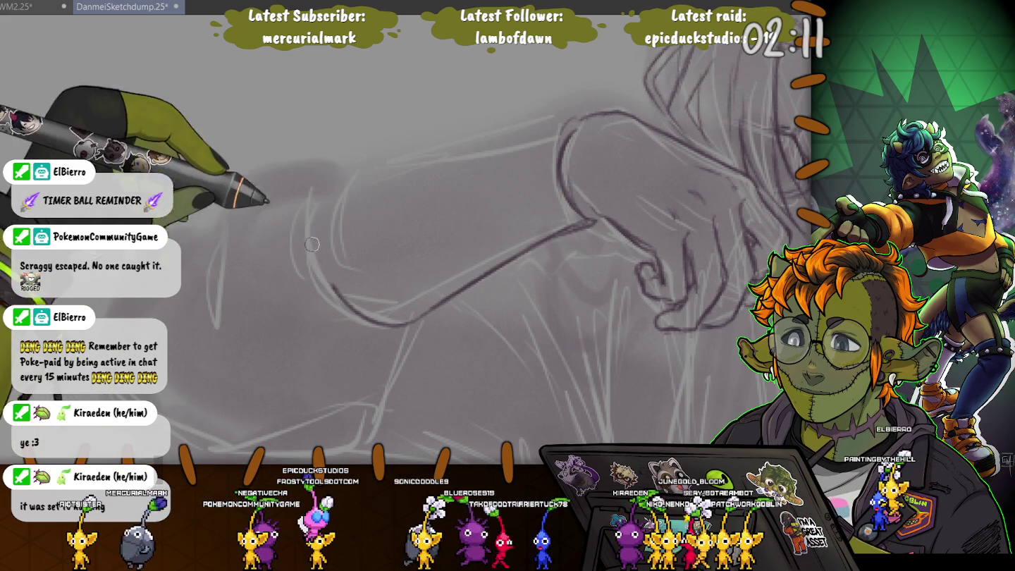
pyautogui.moveTo(564, 118); pyautogui.dragTo(331, 171)
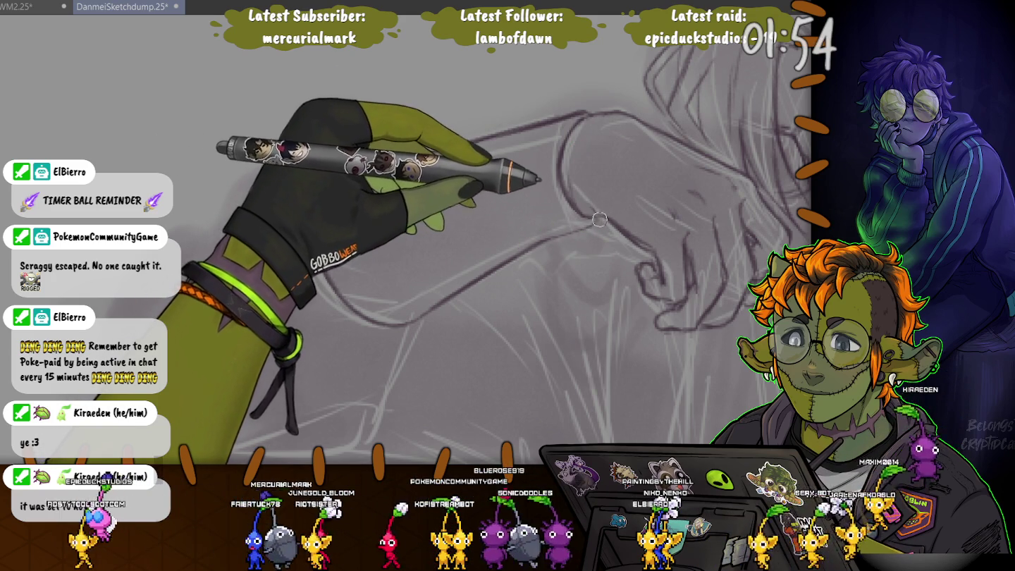
# Trace the sleeve's lower edge, top line and rounded end, plus a double-lined curved cuff
pyautogui.moveTo(596, 217); pyautogui.dragTo(385, 163)
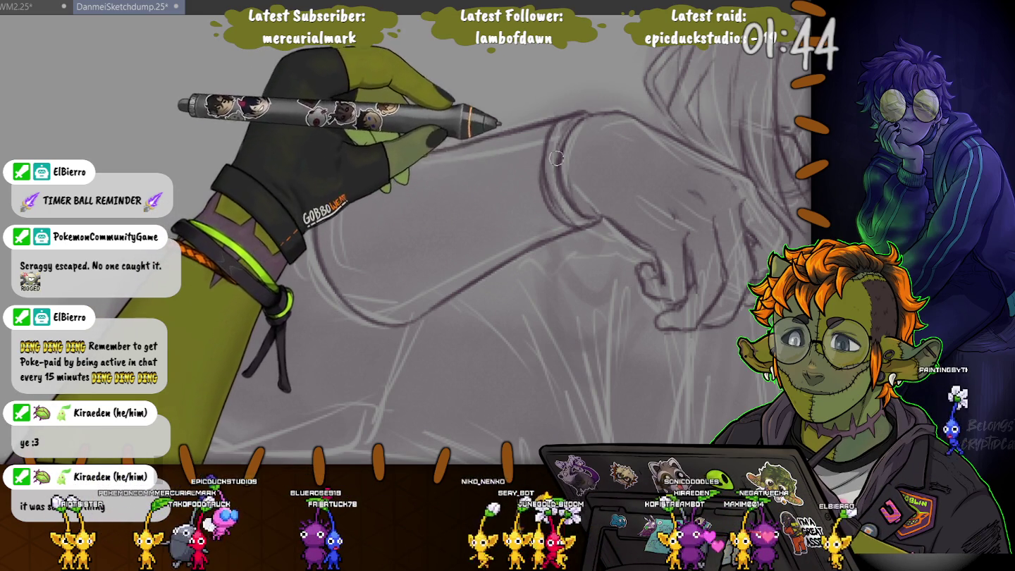
pyautogui.moveTo(492, 132); pyautogui.dragTo(335, 238)
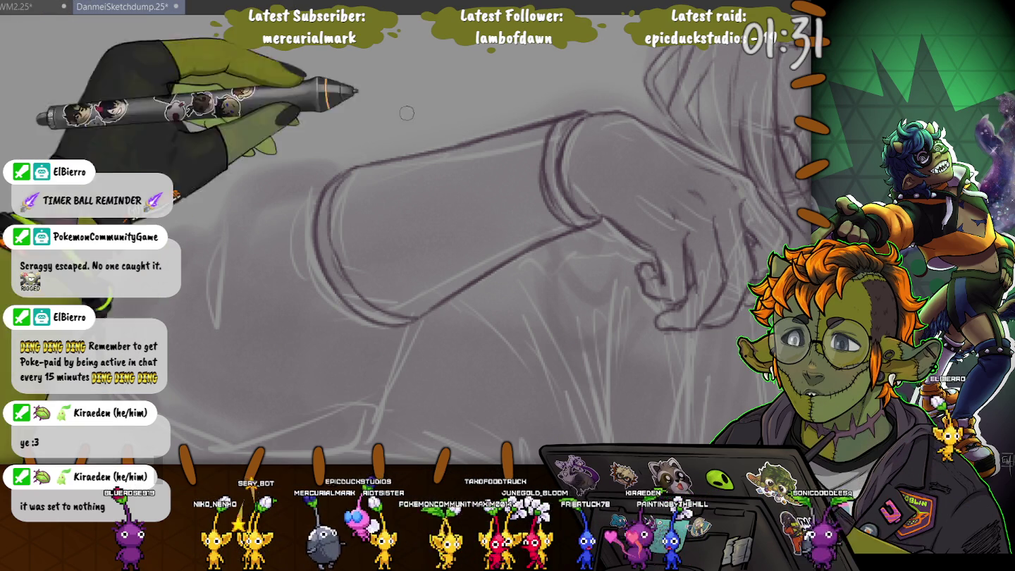
pyautogui.moveTo(352, 169); pyautogui.dragTo(395, 310)
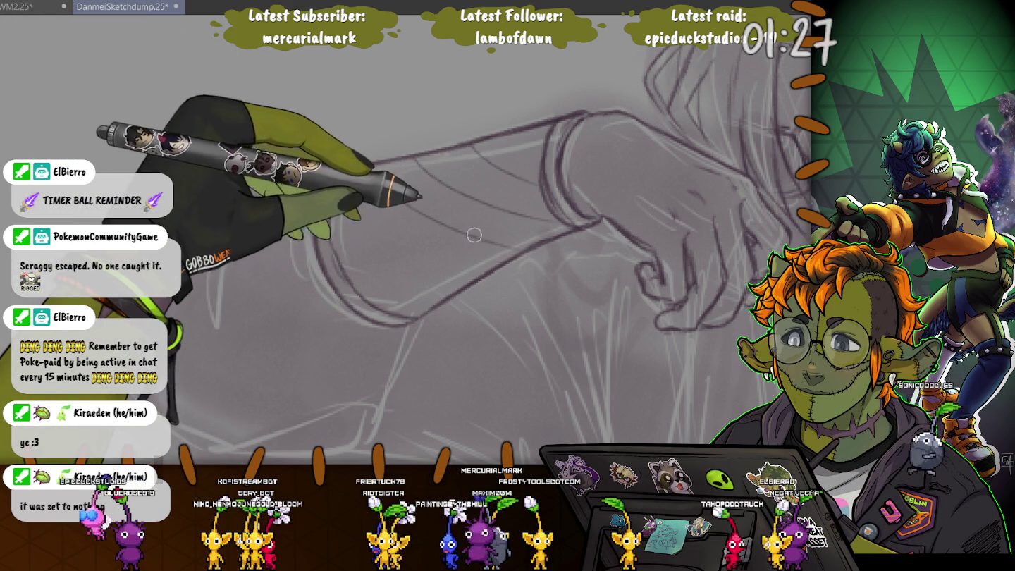
pyautogui.moveTo(345, 177); pyautogui.dragTo(329, 295)
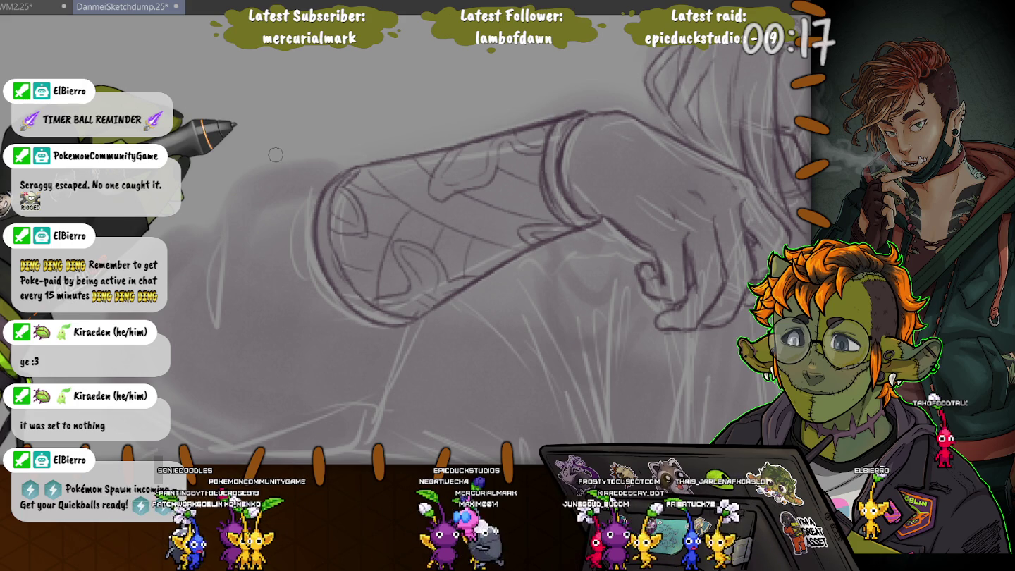
pyautogui.scroll(-3, 275, 154)
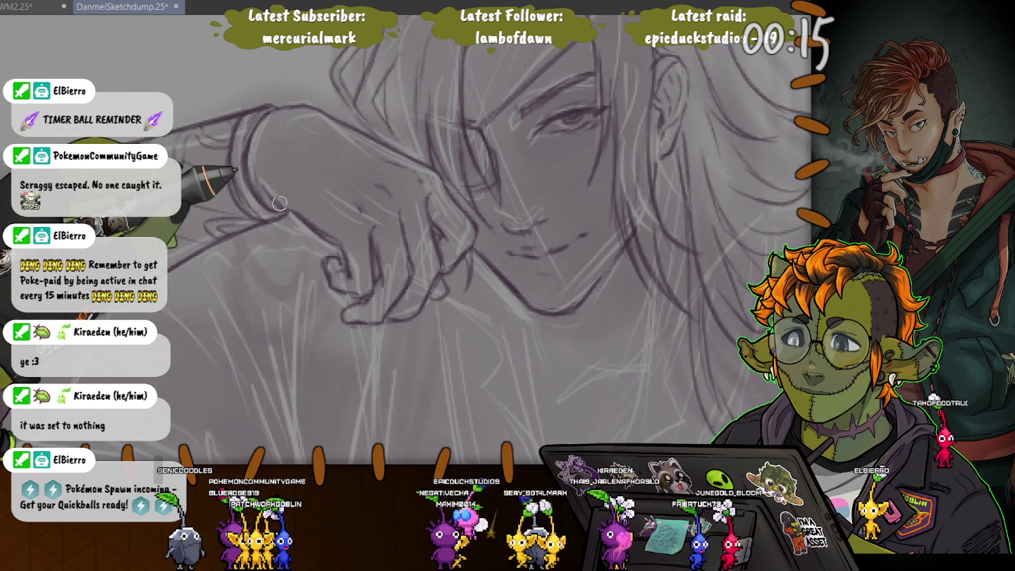
pyautogui.scroll(-3, 258, 149)
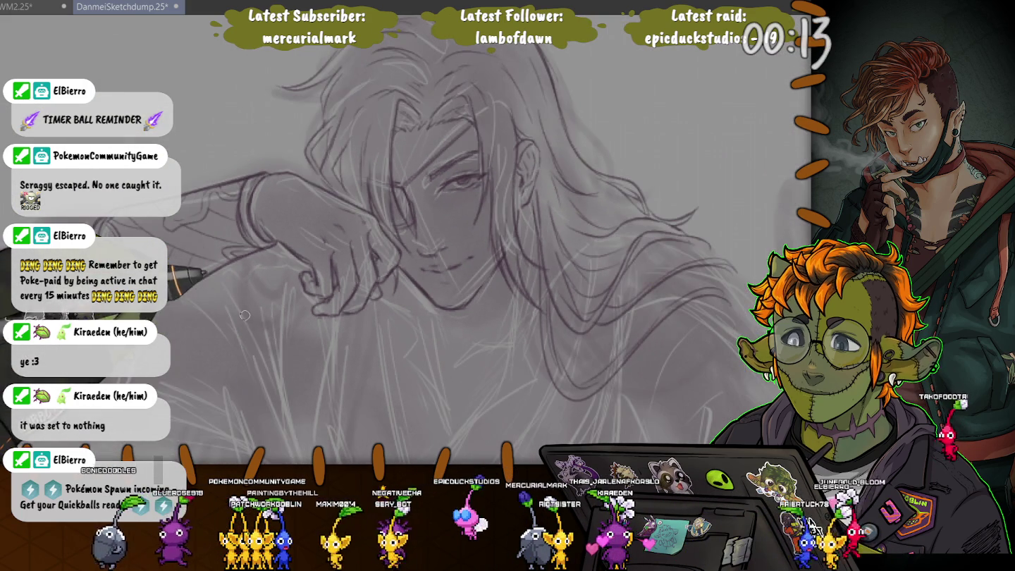
pyautogui.scroll(3, 279, 224)
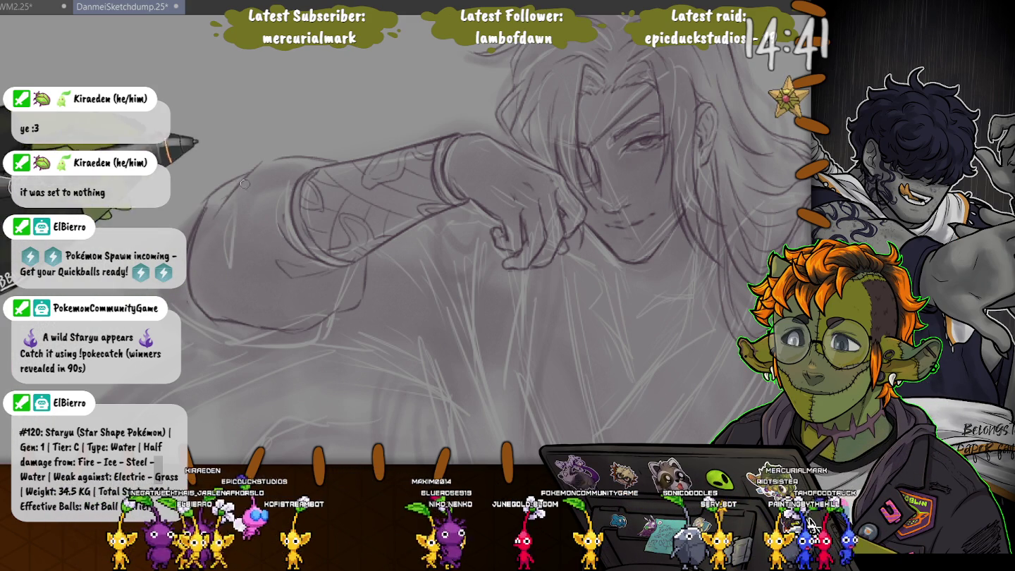
pyautogui.moveTo(292, 246); pyautogui.dragTo(215, 197)
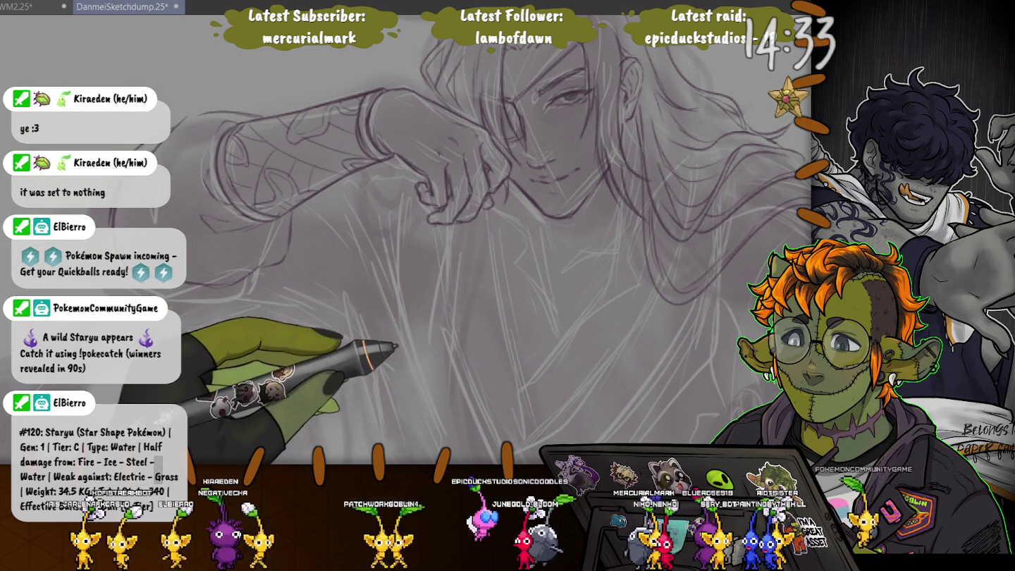
pyautogui.moveTo(398, 336); pyautogui.dragTo(380, 308)
# Pan the canvas up to bring the character's face and hair into view
pyautogui.moveTo(352, 422); pyautogui.dragTo(339, 388)
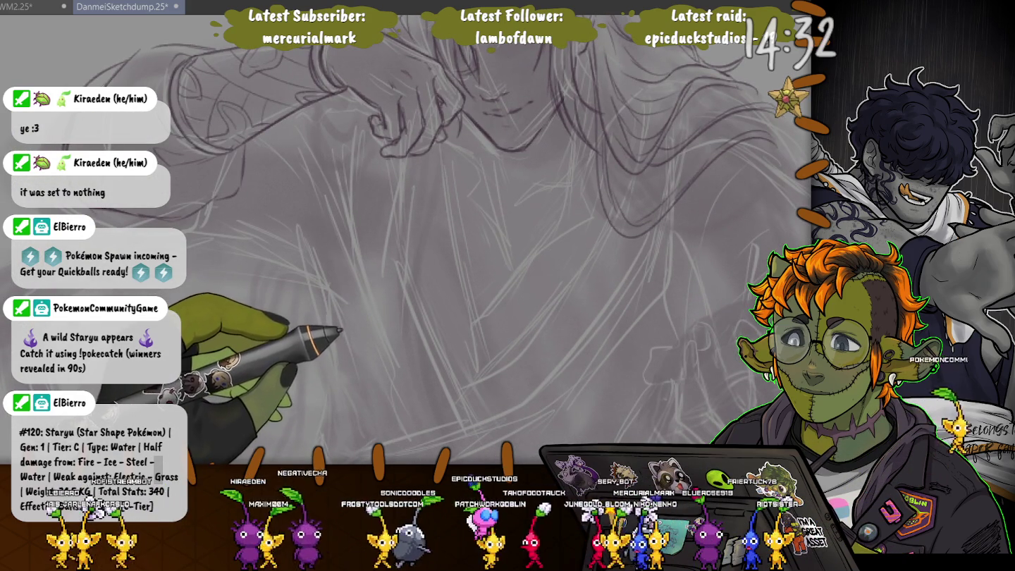
pyautogui.moveTo(342, 327); pyautogui.dragTo(449, 208)
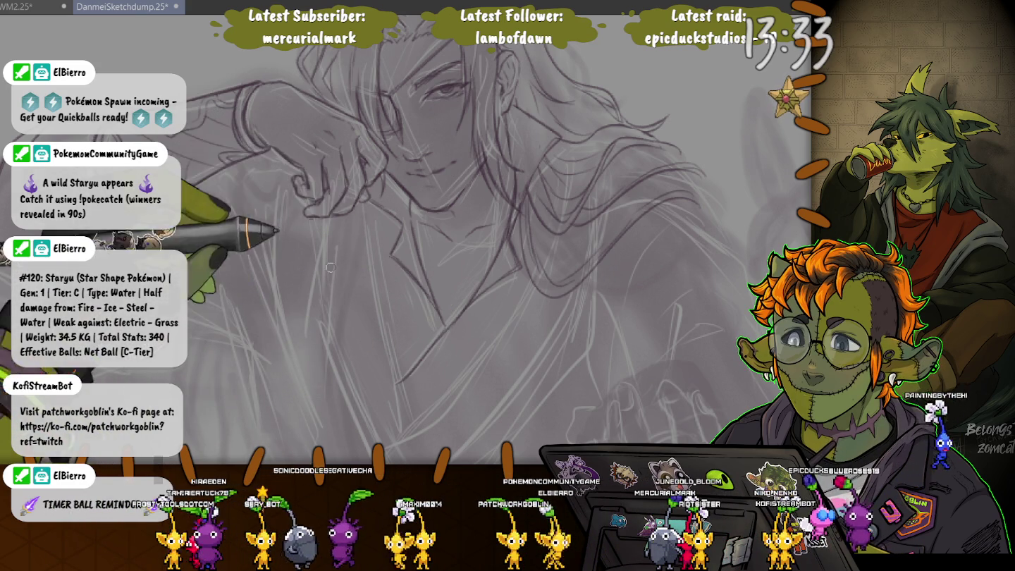
# Zoom in and pan down to the robe's torso area below the neckline
pyautogui.scroll(2, 295, 176)
pyautogui.scroll(2, 493, 105)
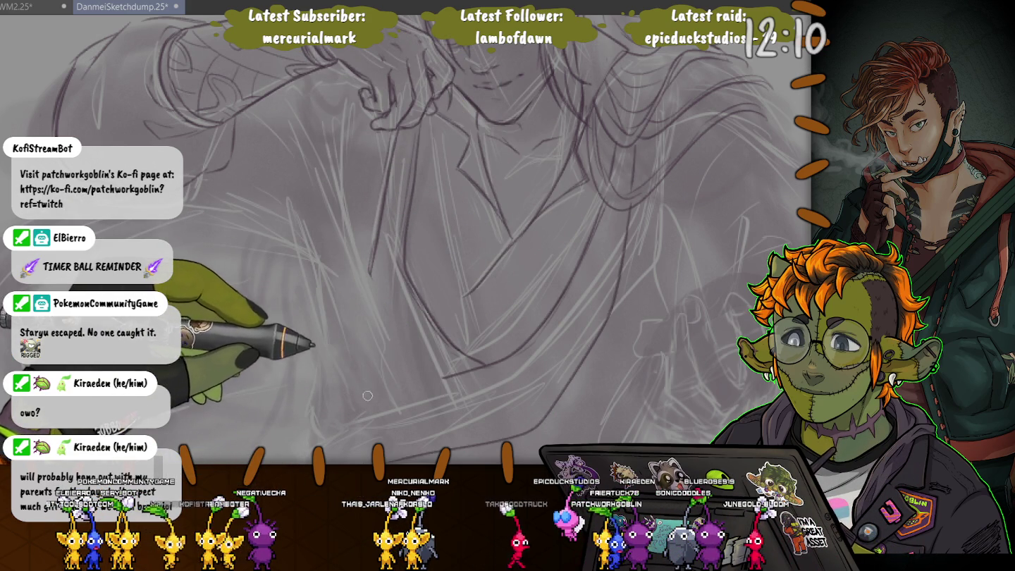
pyautogui.moveTo(394, 437); pyautogui.dragTo(393, 355)
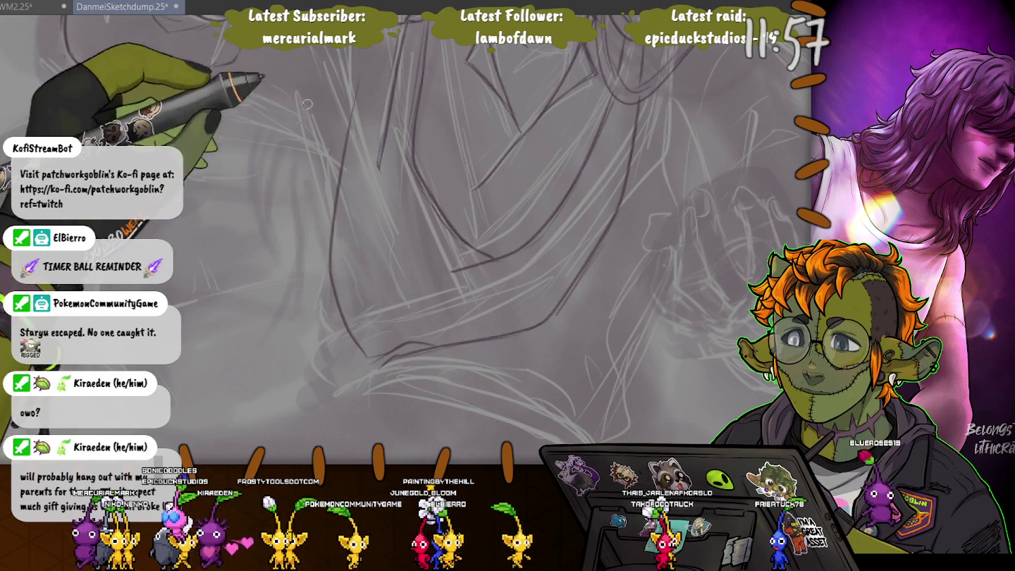
# Extend the vertical robe line downward, then zoom out to view the whole figure
pyautogui.scroll(-3, 330, 241)
pyautogui.scroll(3, 330, 241)
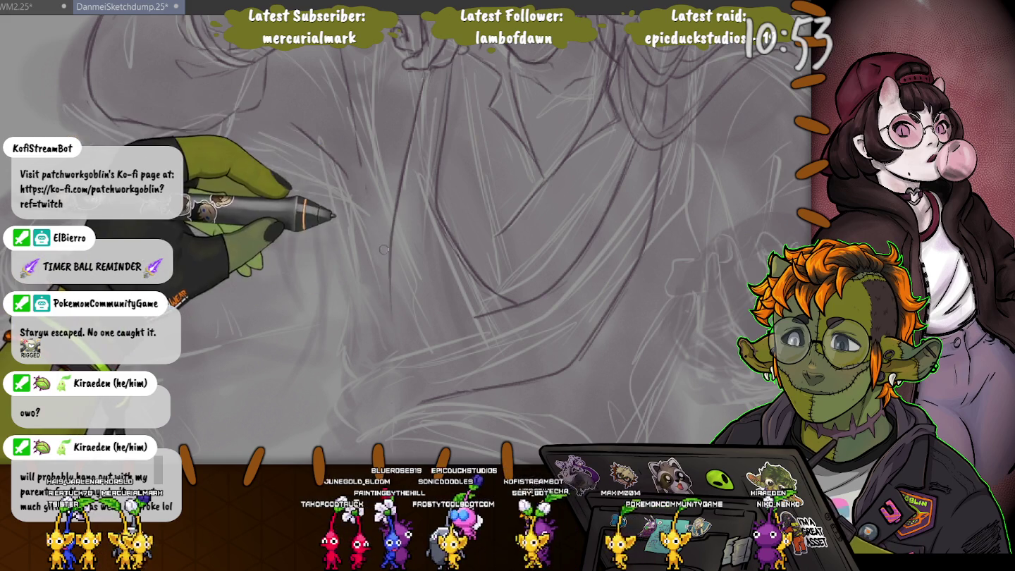
pyautogui.moveTo(386, 317); pyautogui.dragTo(396, 399)
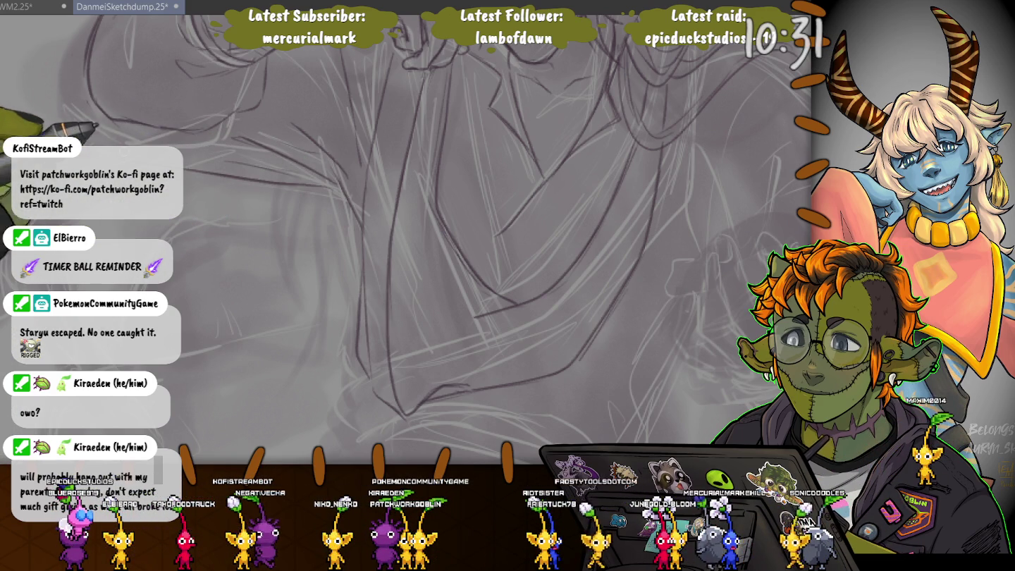
pyautogui.hotkey('ctrl', '0')
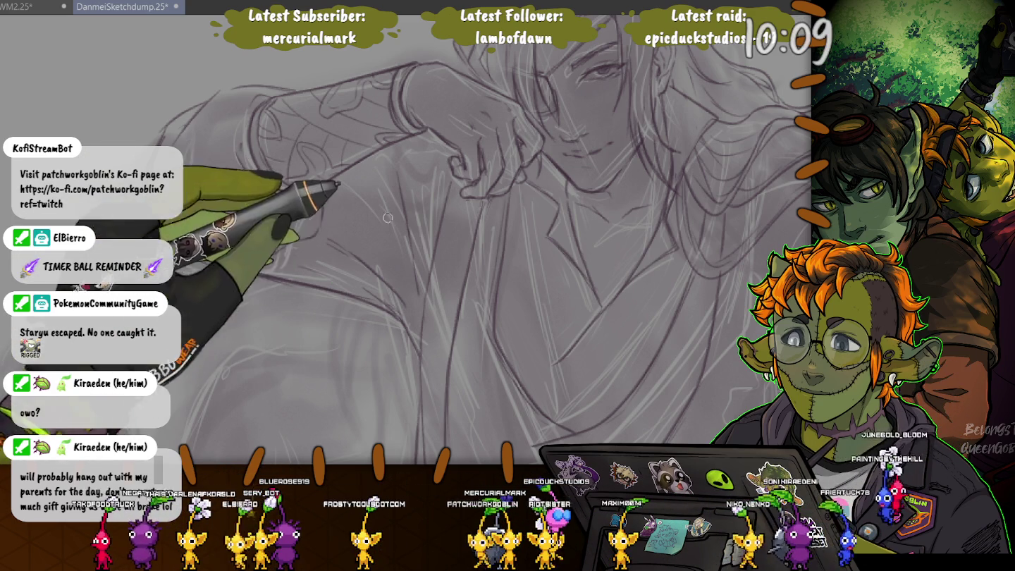
# Zoom and pan across the torso, raised fist and robe folds to frame the linework
pyautogui.moveTo(373, 219); pyautogui.dragTo(243, 336)
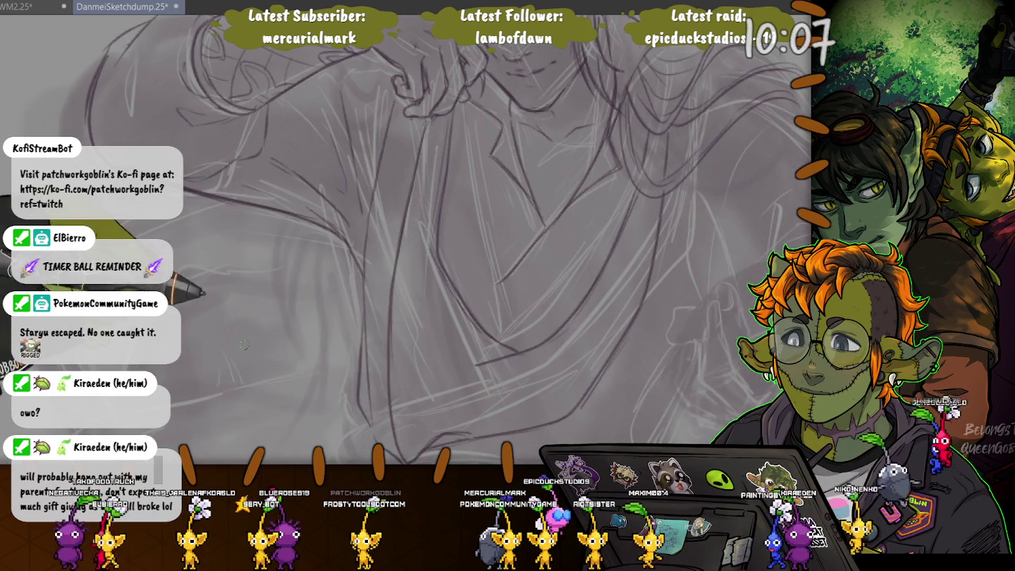
pyautogui.moveTo(266, 403); pyautogui.dragTo(255, 369)
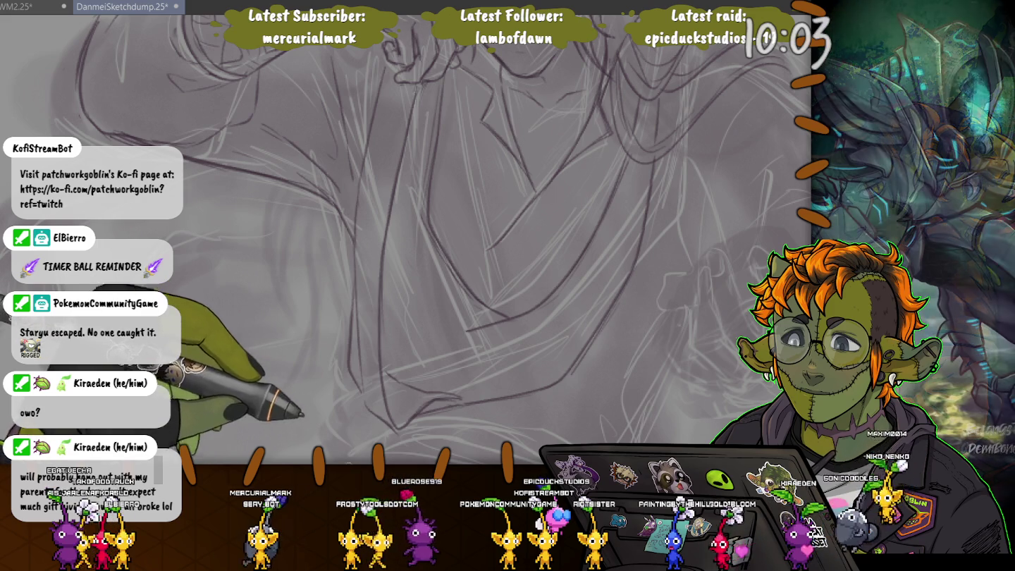
pyautogui.moveTo(369, 336); pyautogui.dragTo(428, 409)
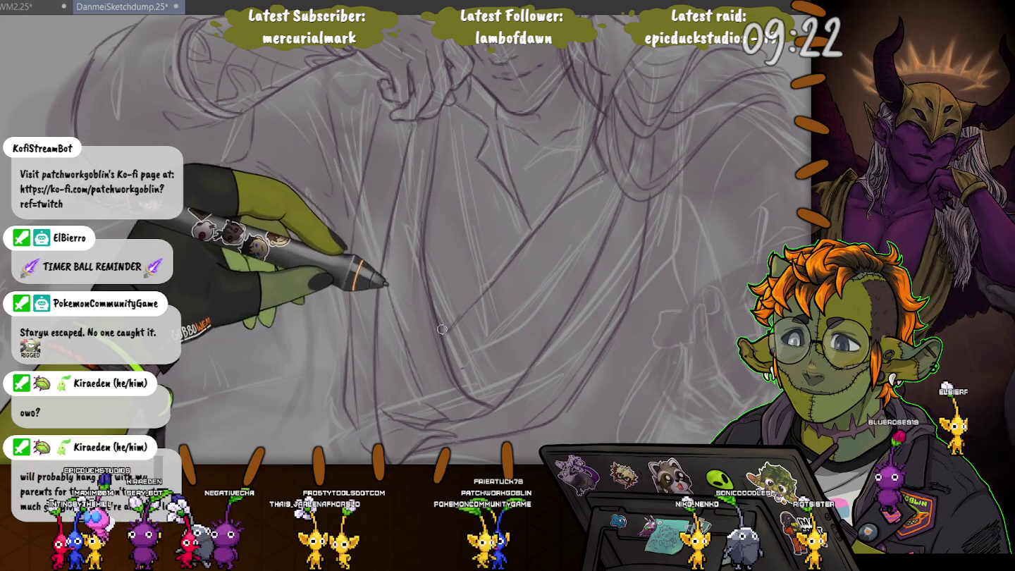
pyautogui.moveTo(441, 326); pyautogui.dragTo(291, 220)
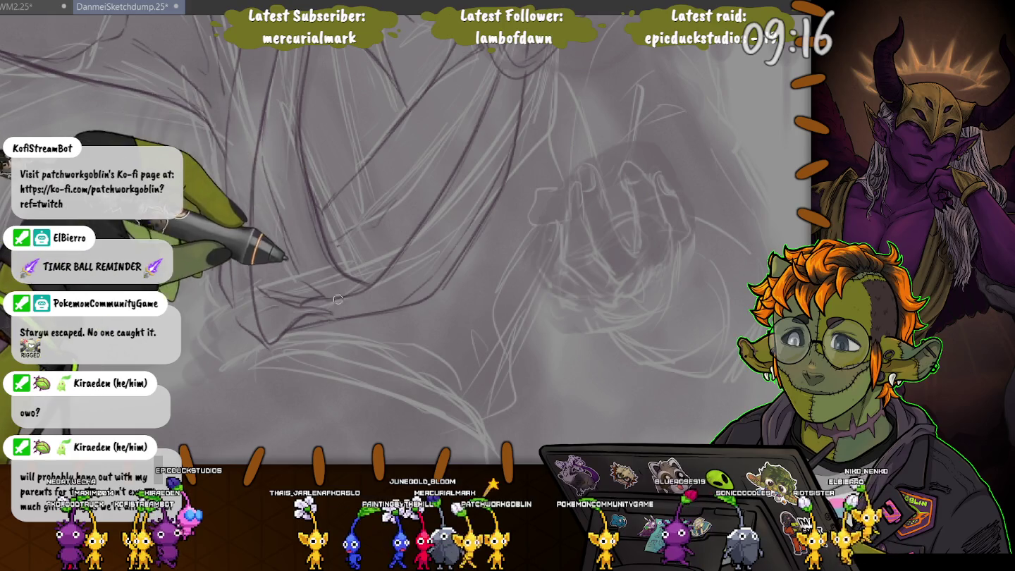
pyautogui.scroll(-3, 372, 263)
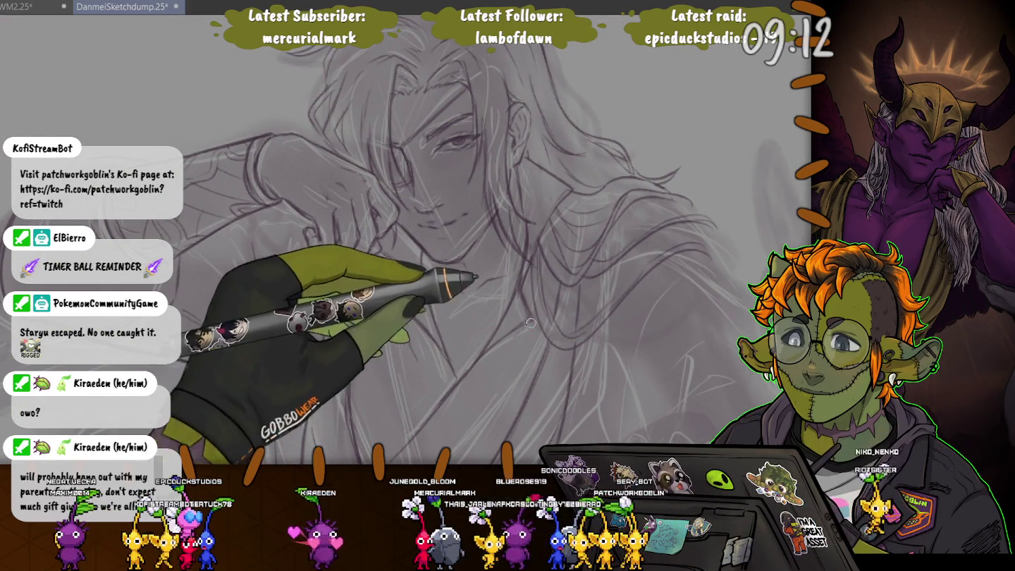
pyautogui.scroll(-1, 545, 302)
pyautogui.scroll(-1, 545, 301)
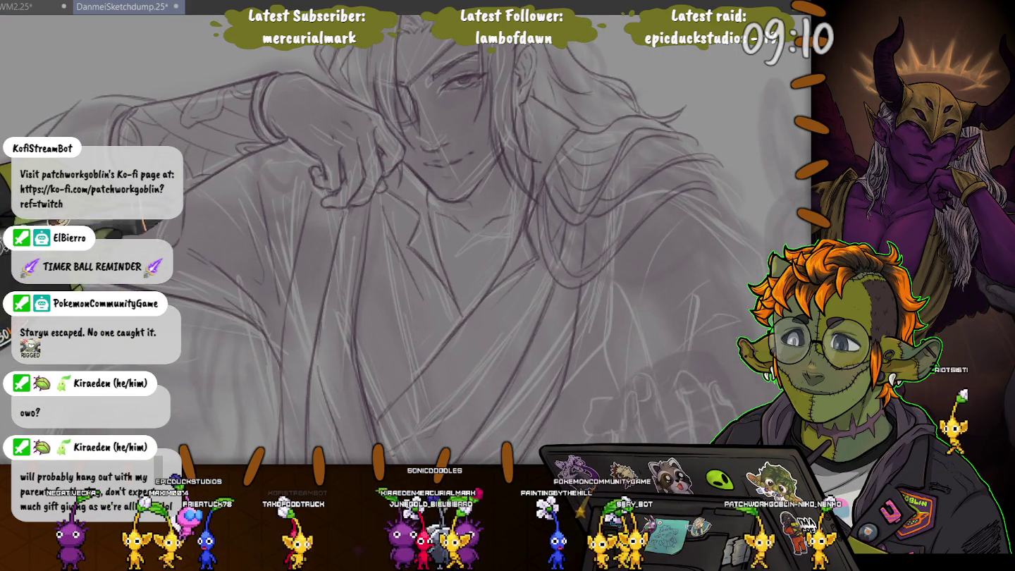
pyautogui.scroll(-1, 545, 300)
pyautogui.scroll(2, 296, 191)
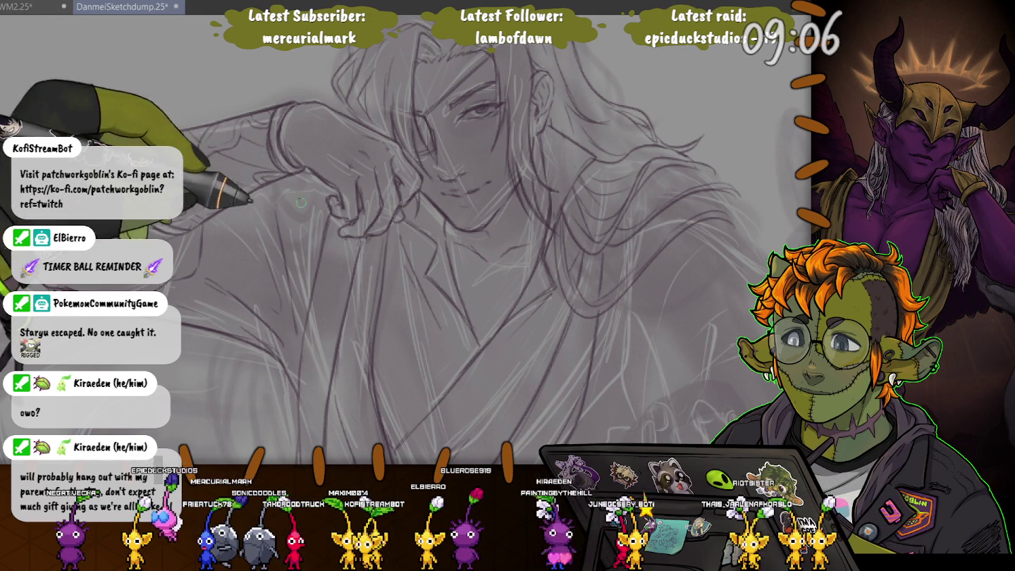
pyautogui.scroll(2, 557, 122)
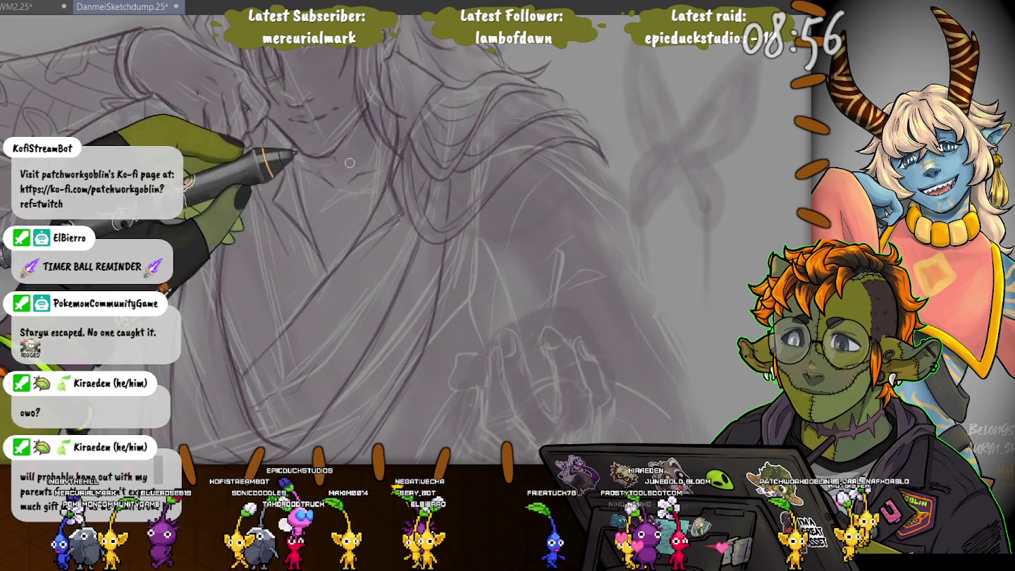
# Zoom in on the robe and the outstretched arm's sleeve
pyautogui.scroll(2, 458, 318)
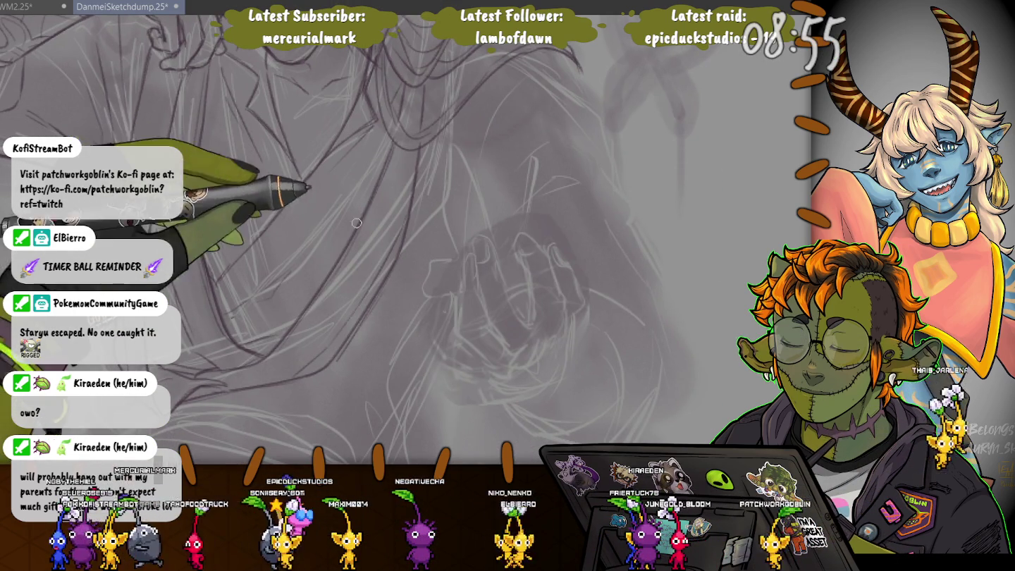
pyautogui.scroll(2, 334, 203)
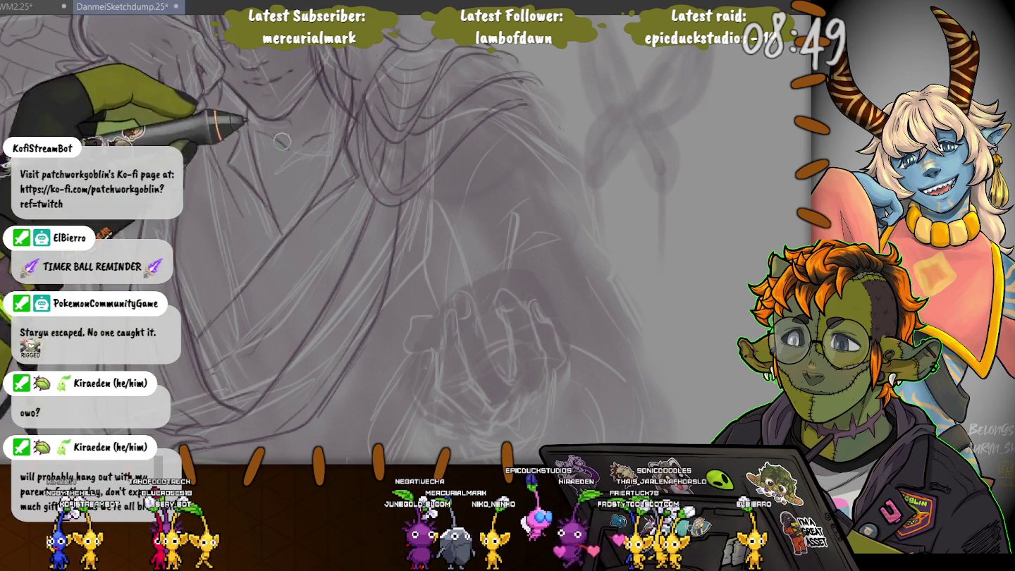
pyautogui.scroll(-3, 181, 232)
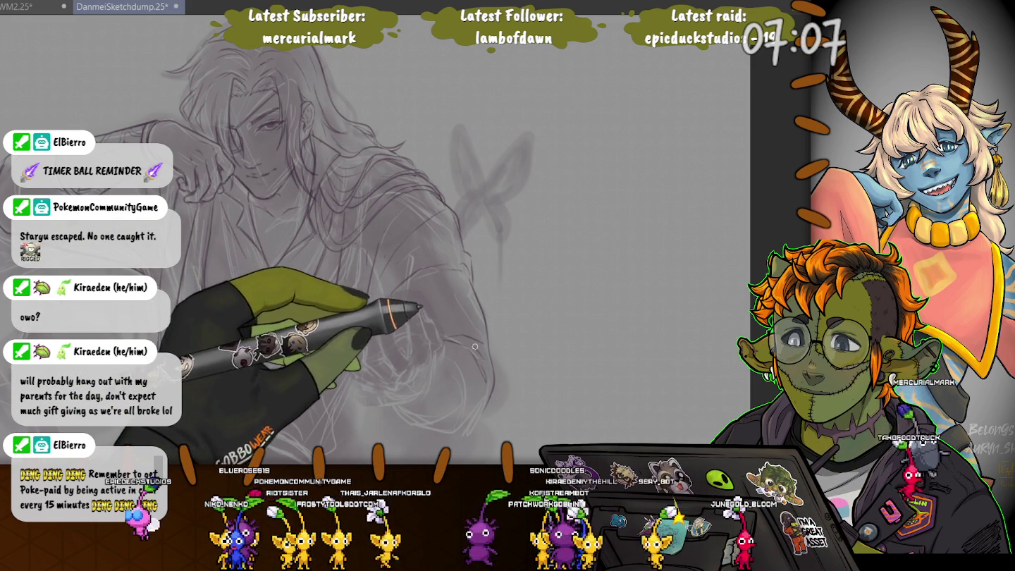
# Ink a refining purple line along the robe sleeve and zoom in toward the hand
pyautogui.moveTo(473, 347); pyautogui.dragTo(435, 416)
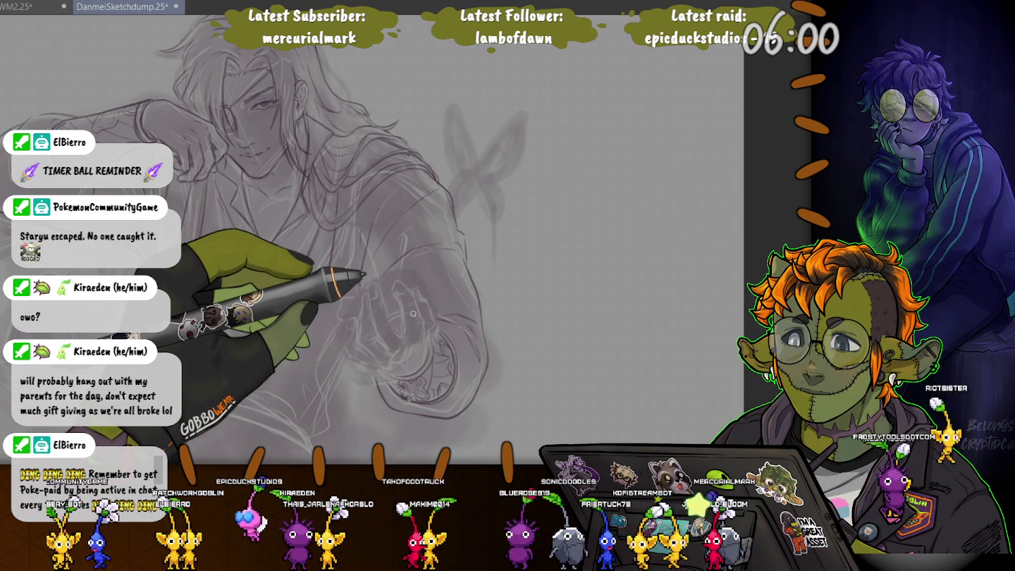
pyautogui.scroll(1, 413, 314)
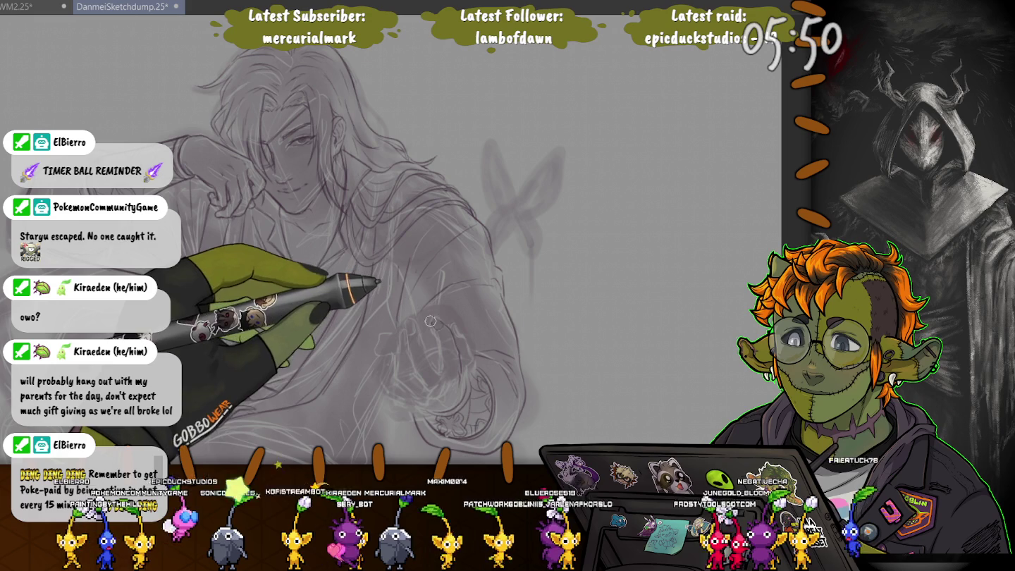
pyautogui.scroll(3, 430, 321)
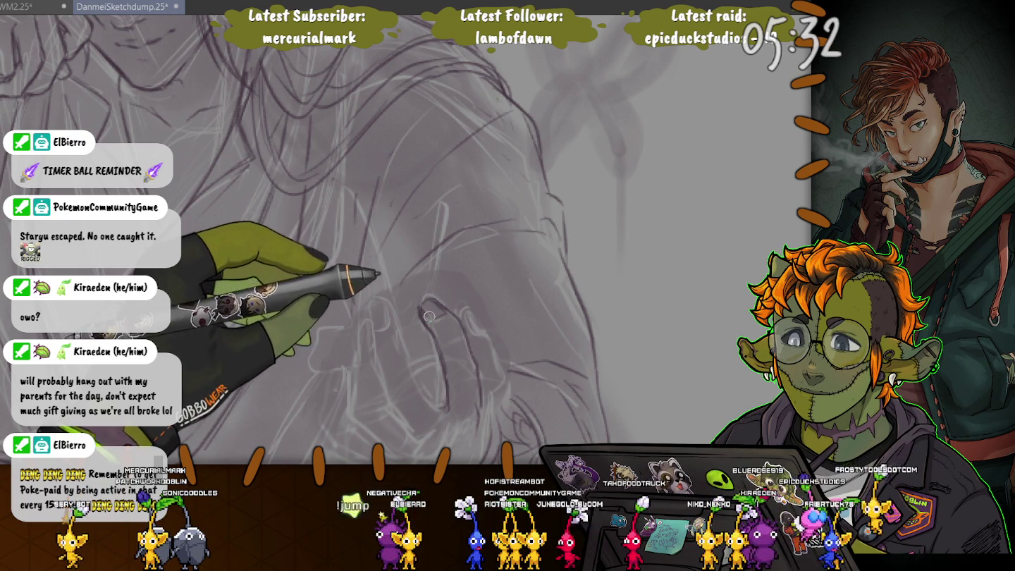
# Zoom in closer on the open hand's palm and fingers
pyautogui.scroll(2, 436, 251)
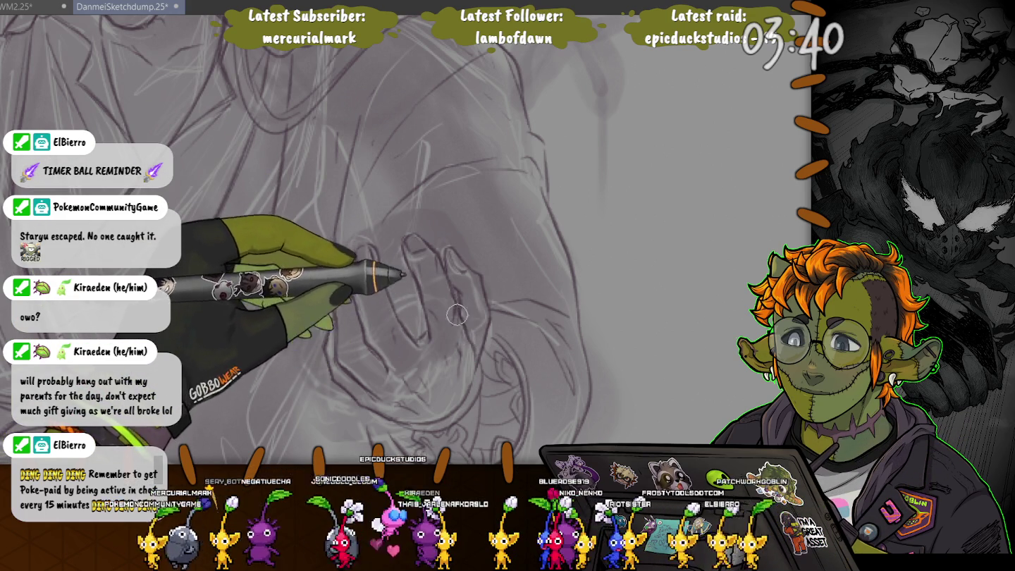
pyautogui.hotkey('ctrl', '-')
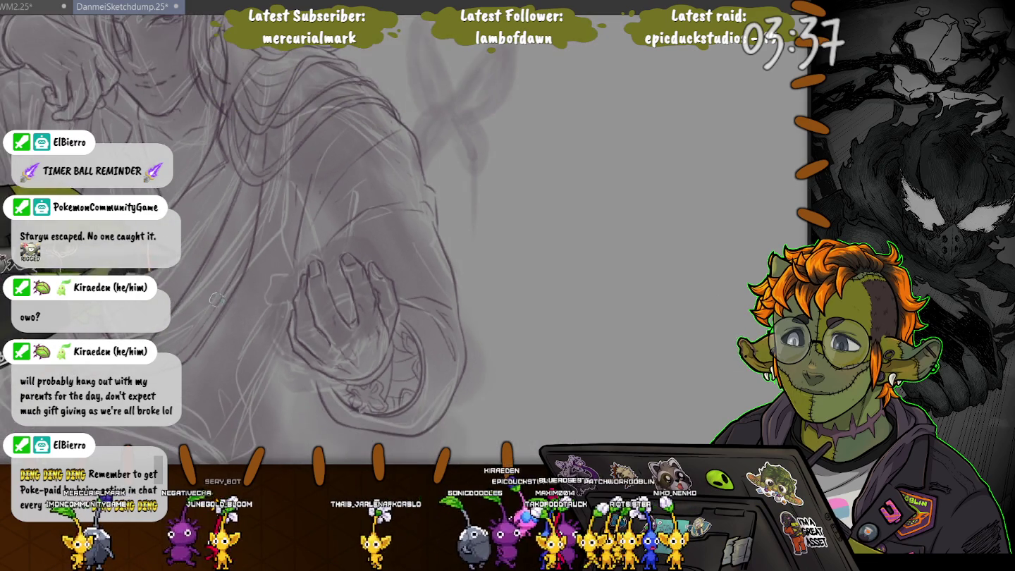
pyautogui.hotkey('ctrl', '-')
pyautogui.hotkey('ctrl', '-')
pyautogui.hotkey('ctrl', '+')
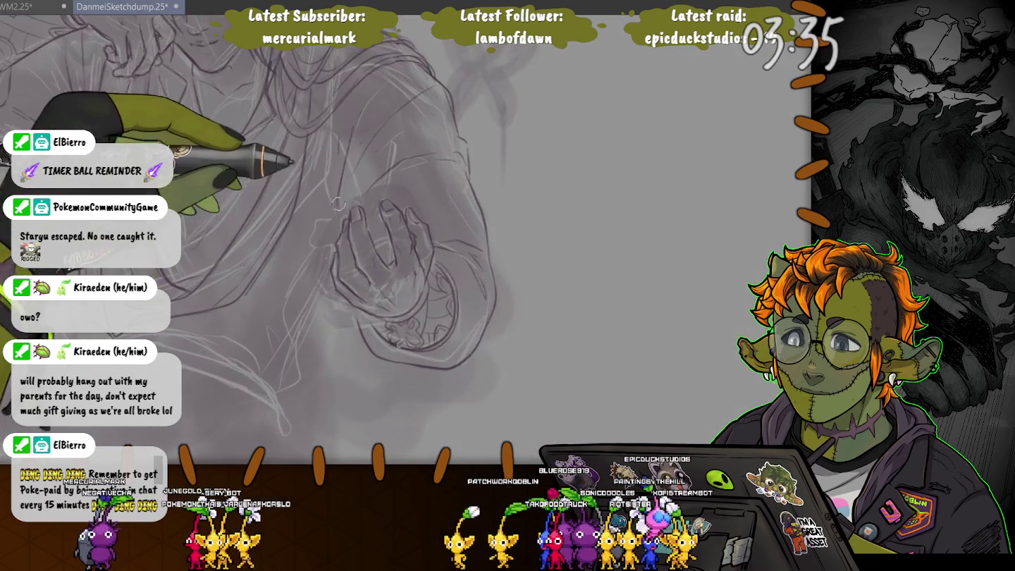
pyautogui.hotkey('ctrl', '+')
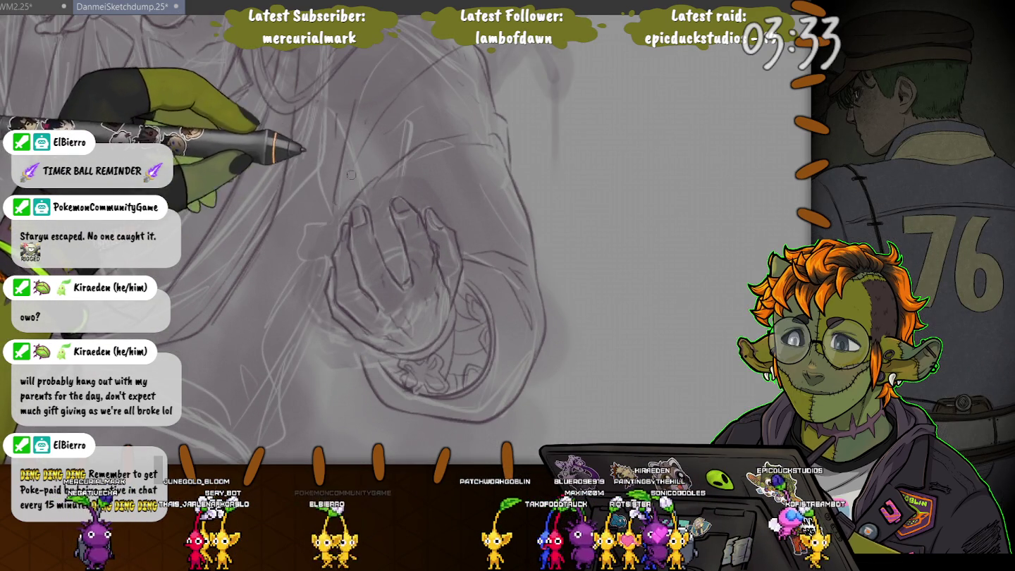
pyautogui.hotkey('ctrl', '-')
pyautogui.hotkey('ctrl', '-')
pyautogui.hotkey('ctrl', '-')
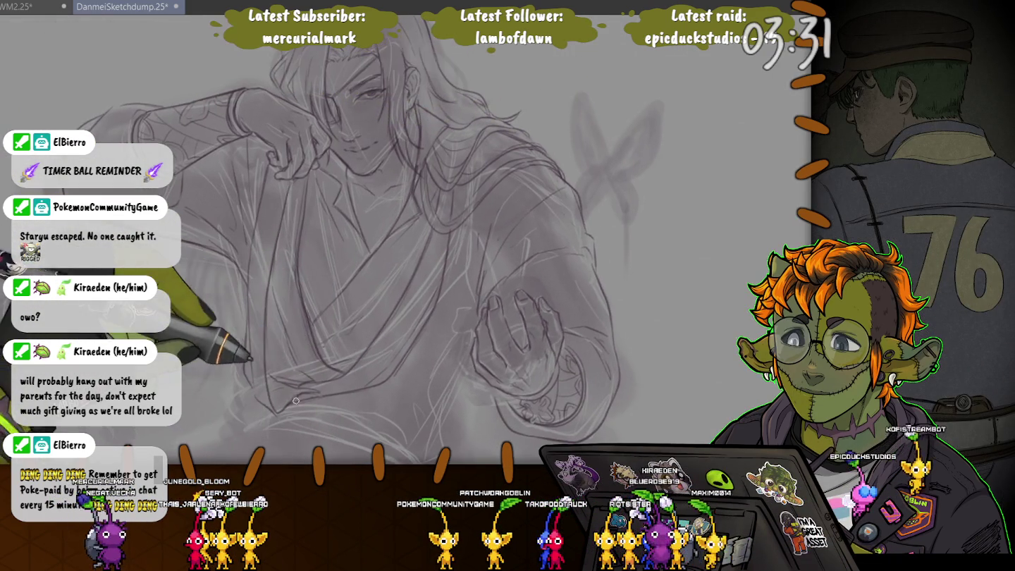
pyautogui.hotkey('ctrl', '+')
pyautogui.hotkey('ctrl', '-')
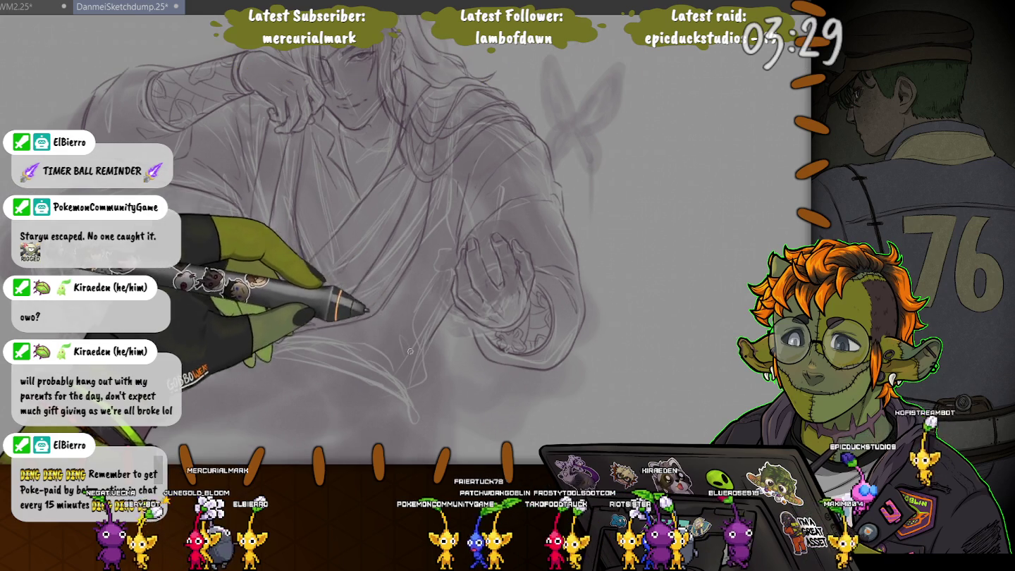
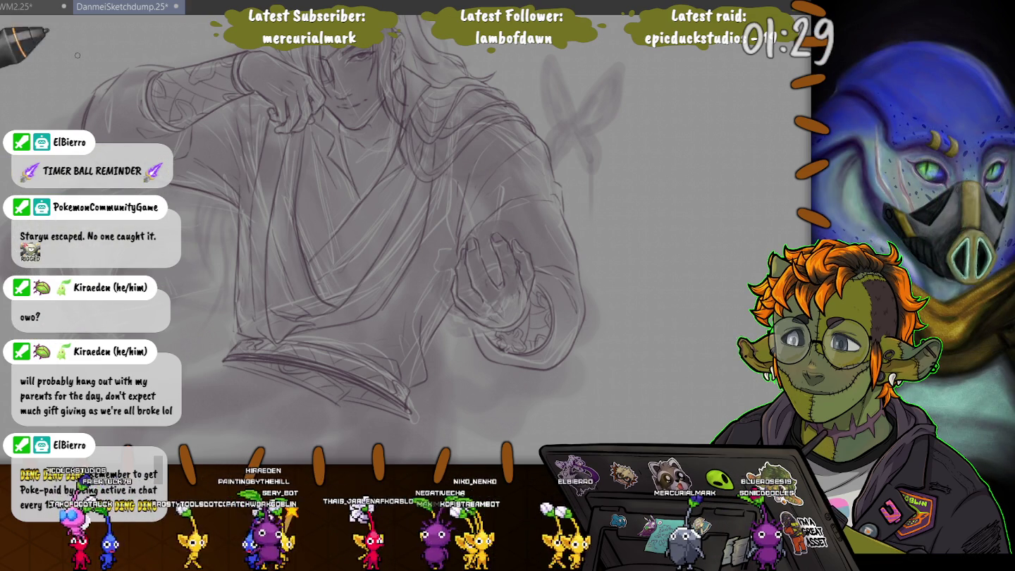
# Rotate the canvas so the man's head stands upright, and start lassoing the hand at his forehead
pyautogui.moveTo(279, 60); pyautogui.dragTo(307, 123)
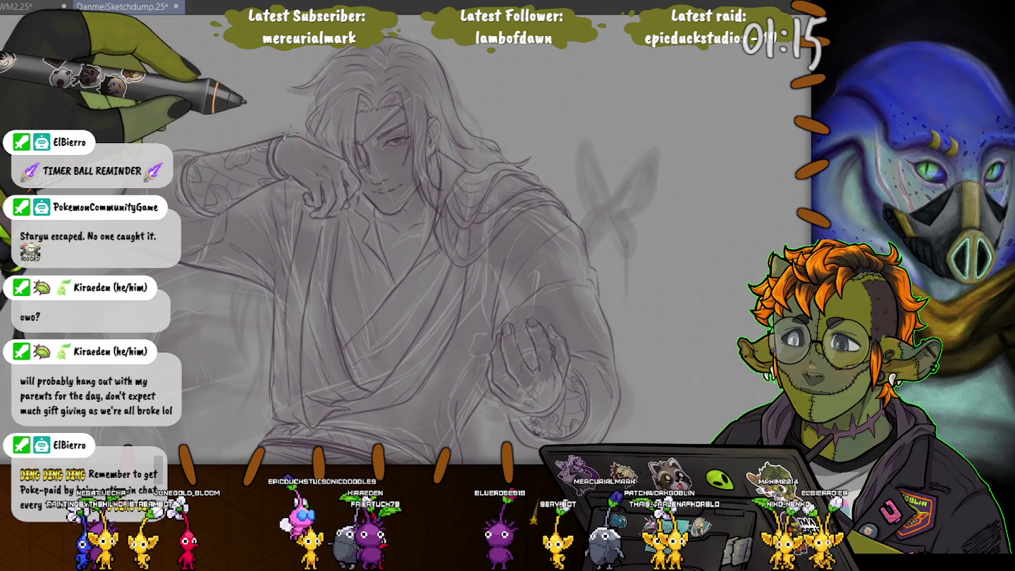
pyautogui.moveTo(285, 137)
pyautogui.mouseDown()
pyautogui.moveTo(360, 190)
pyautogui.moveTo(308, 223)
pyautogui.mouseUp()
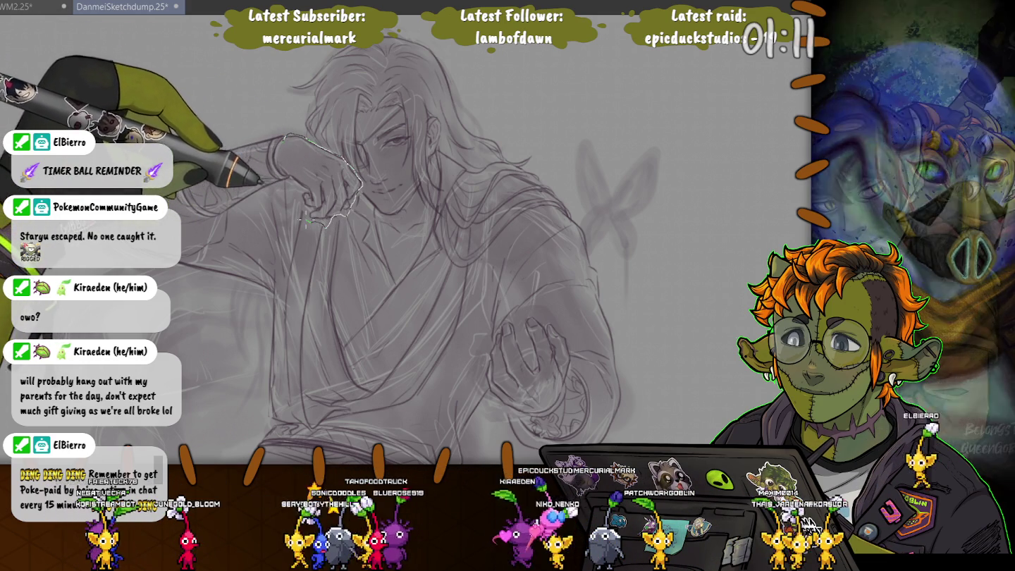
# Transform the lassoed hand against the forehead into place, then deselect it
pyautogui.moveTo(308, 223); pyautogui.dragTo(284, 138)
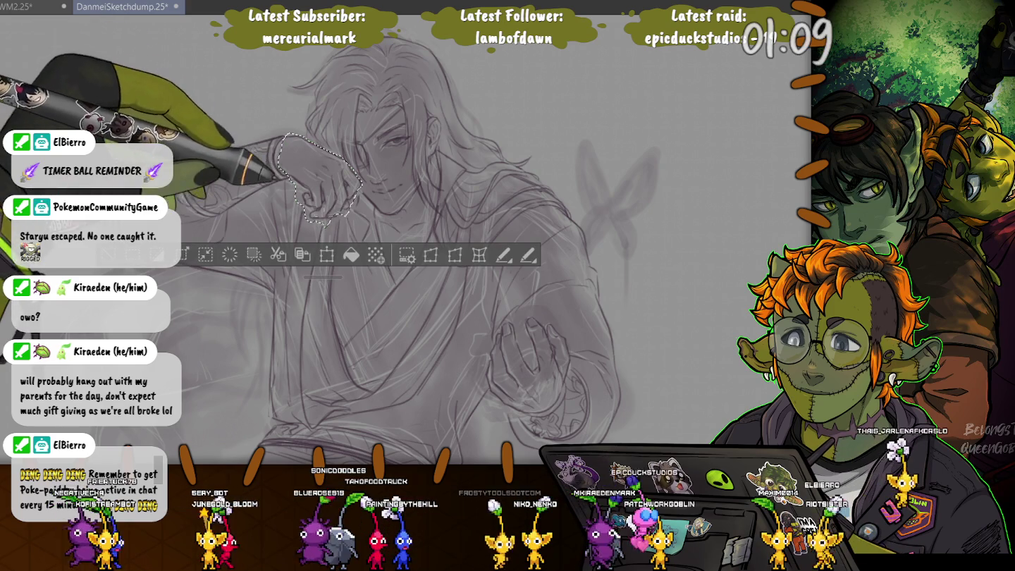
pyautogui.click(327, 254)
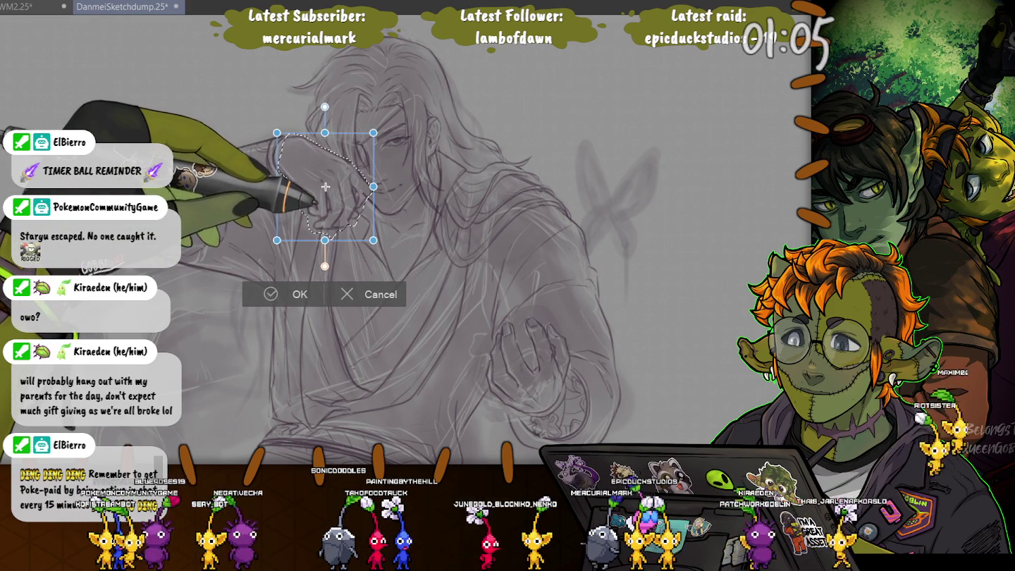
pyautogui.press('Return')
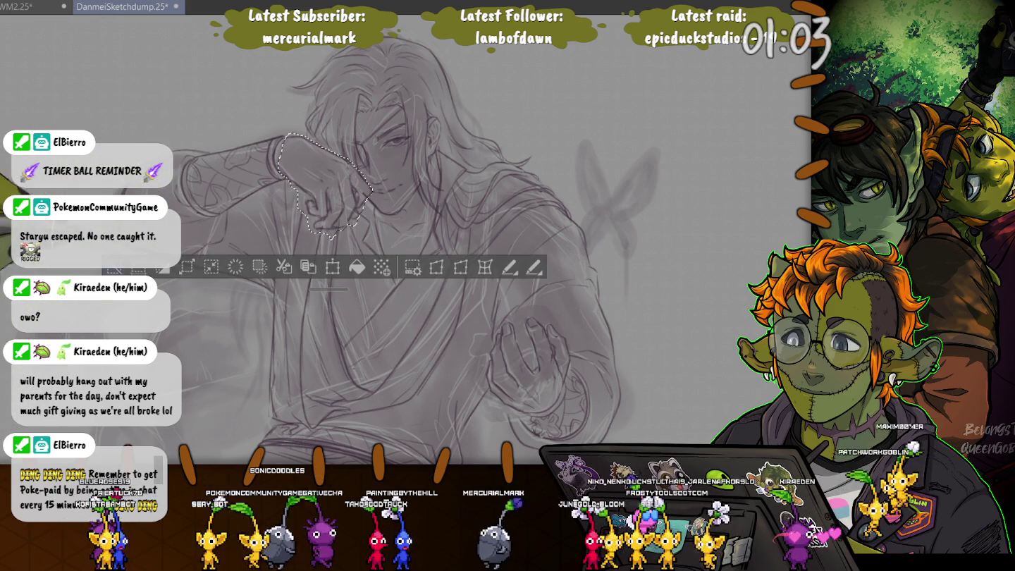
pyautogui.hotkey('ctrl', 'd')
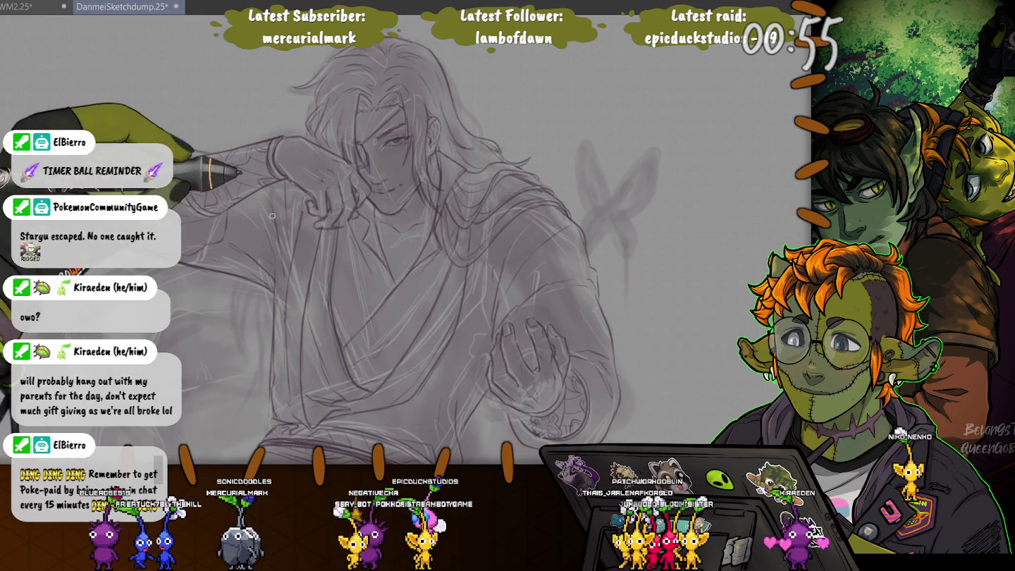
pyautogui.scroll(-5, 280, 206)
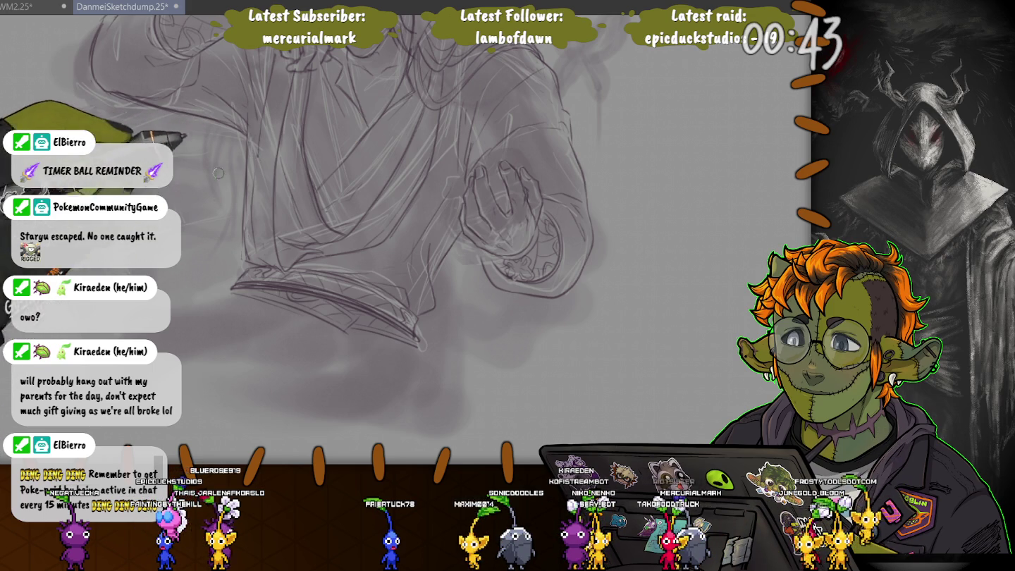
# Zoom in on the man's face and lasso the area around his eye
pyautogui.scroll(3, 423, 247)
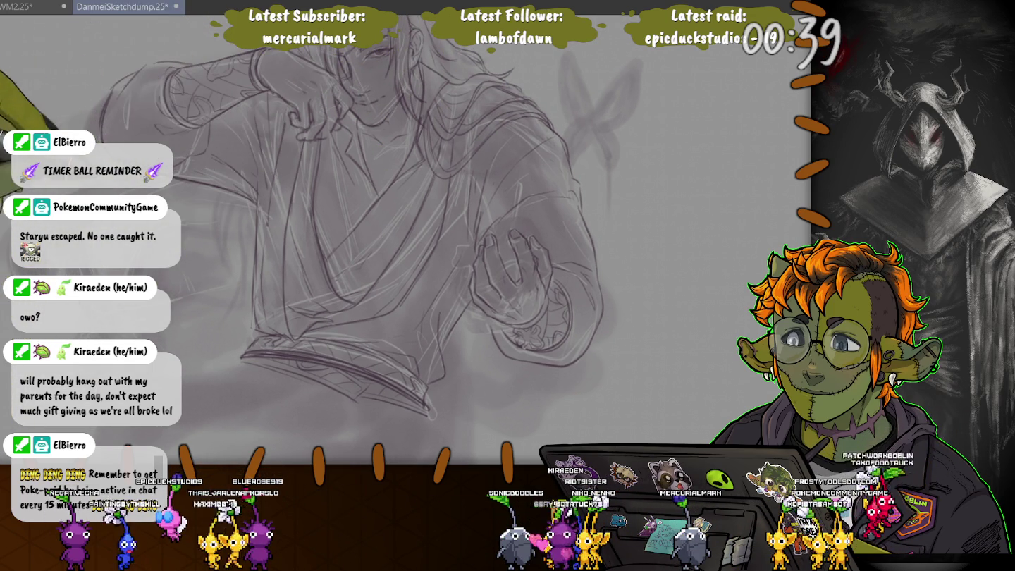
pyautogui.scroll(5, 303, 191)
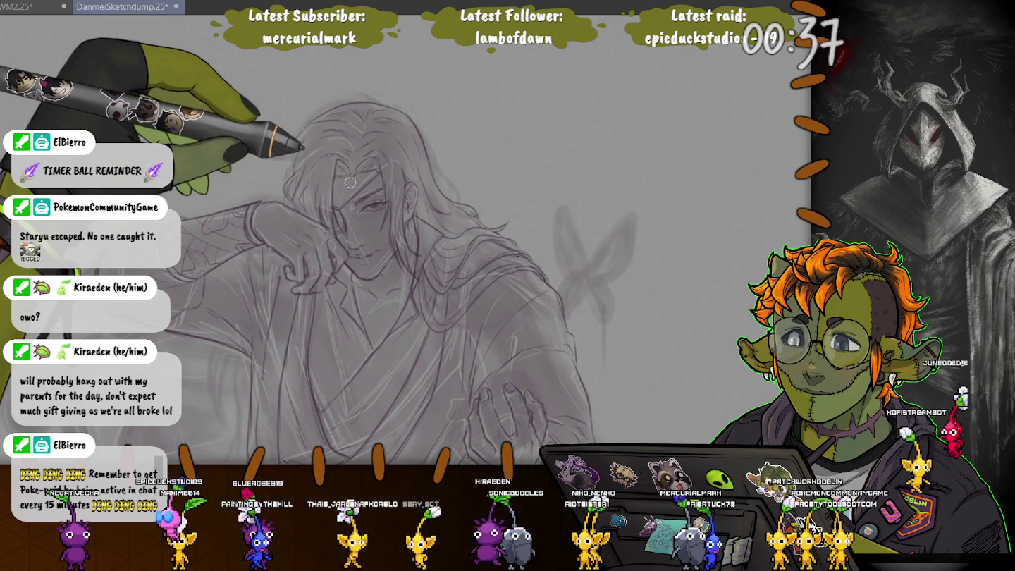
pyautogui.scroll(3, 363, 212)
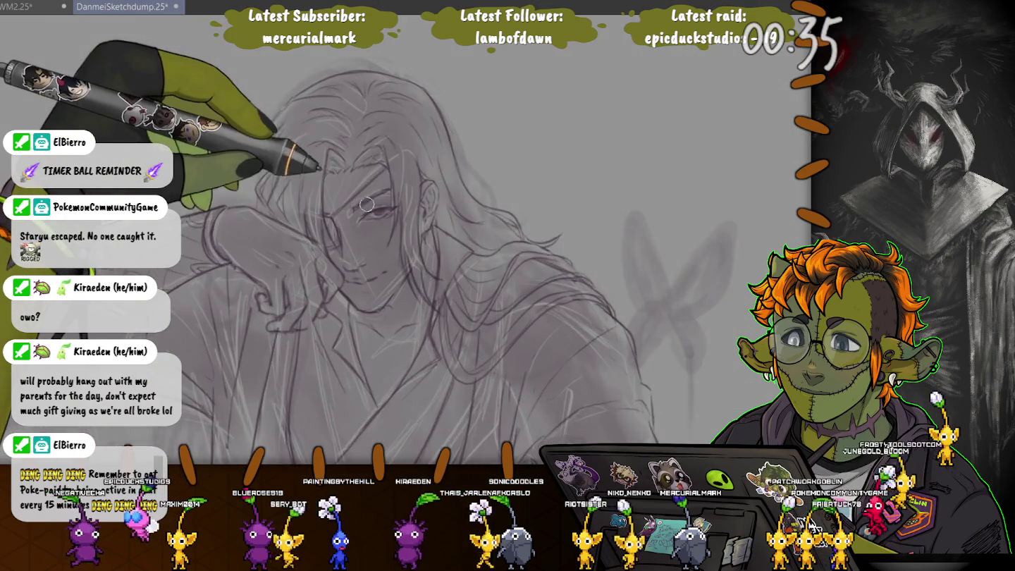
pyautogui.moveTo(335, 223)
pyautogui.mouseDown()
pyautogui.moveTo(392, 182)
pyautogui.moveTo(341, 222)
pyautogui.mouseUp()
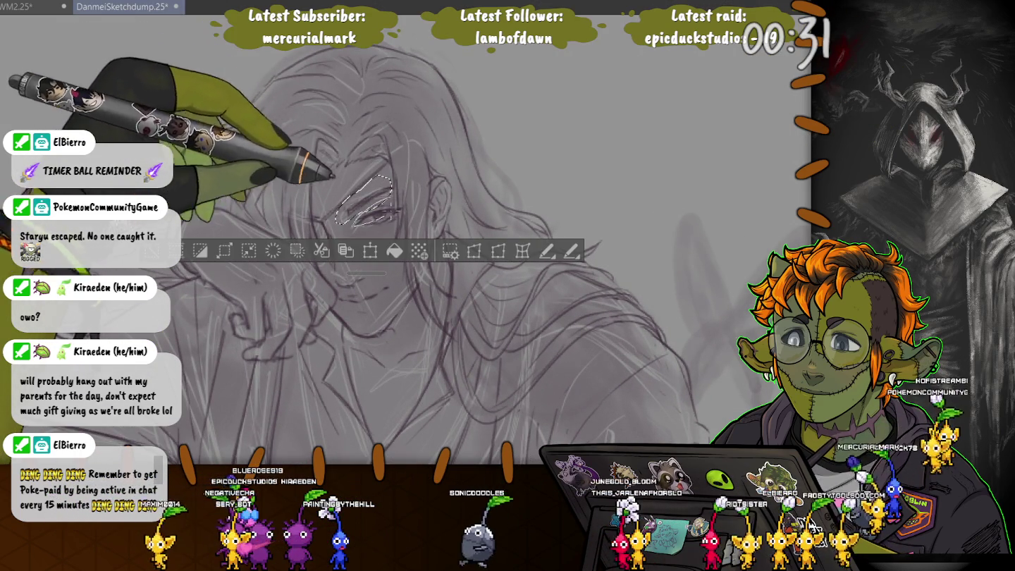
# Shift the selected eye slightly right with a small clockwise tilt, then deselect
pyautogui.hotkey('ctrl', 't')
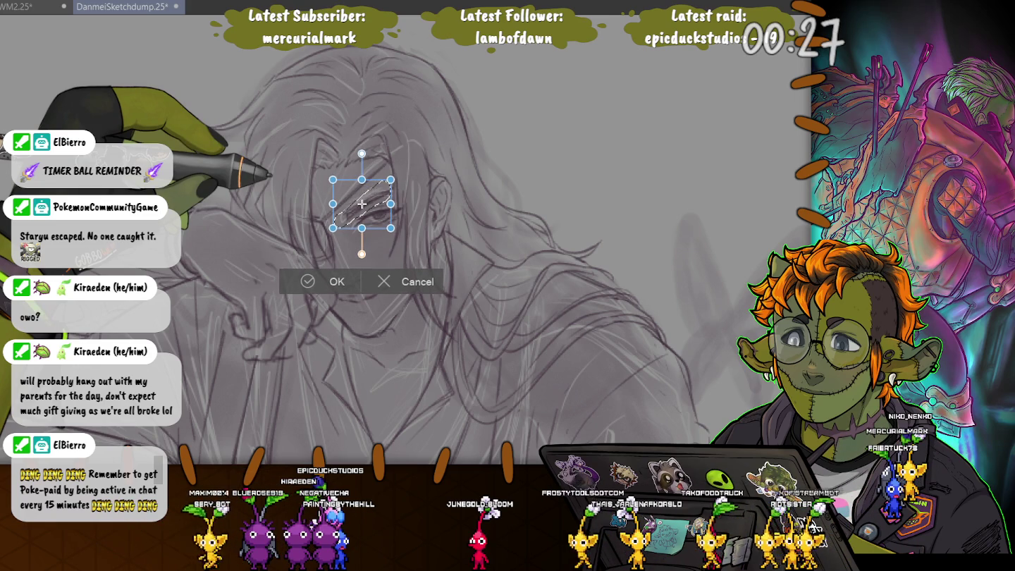
pyautogui.moveTo(362, 204); pyautogui.dragTo(364, 204)
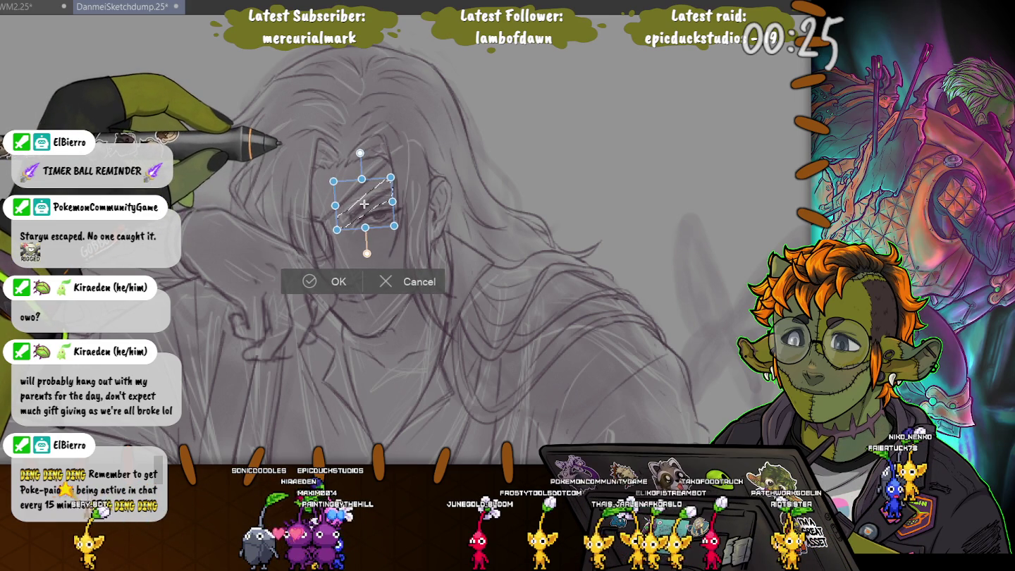
pyautogui.press('Return')
pyautogui.hotkey('ctrl', 'd')
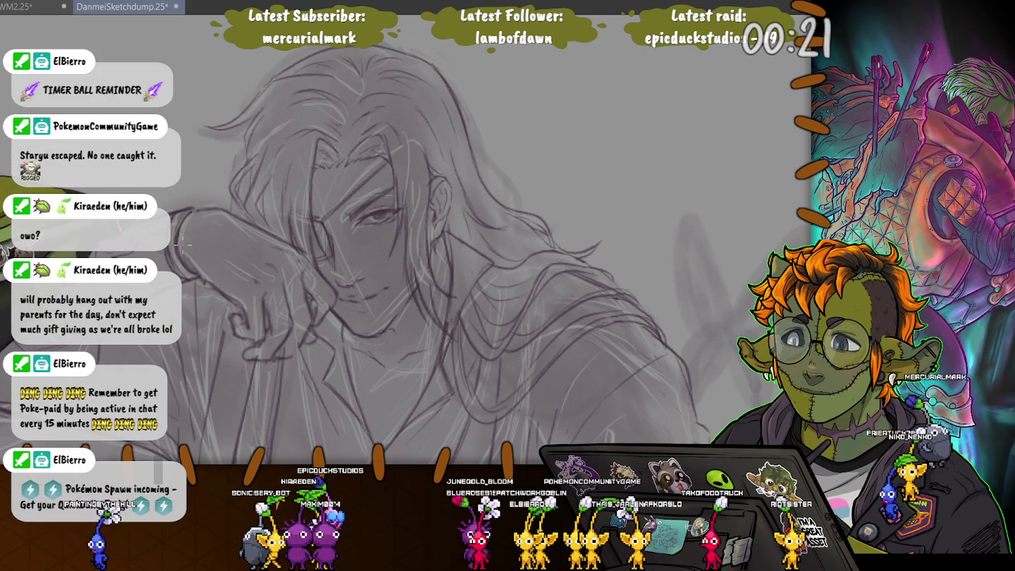
# Reselect the eye area and apply a second small transform to it
pyautogui.hotkey('ctrl', 'shift', 'd')
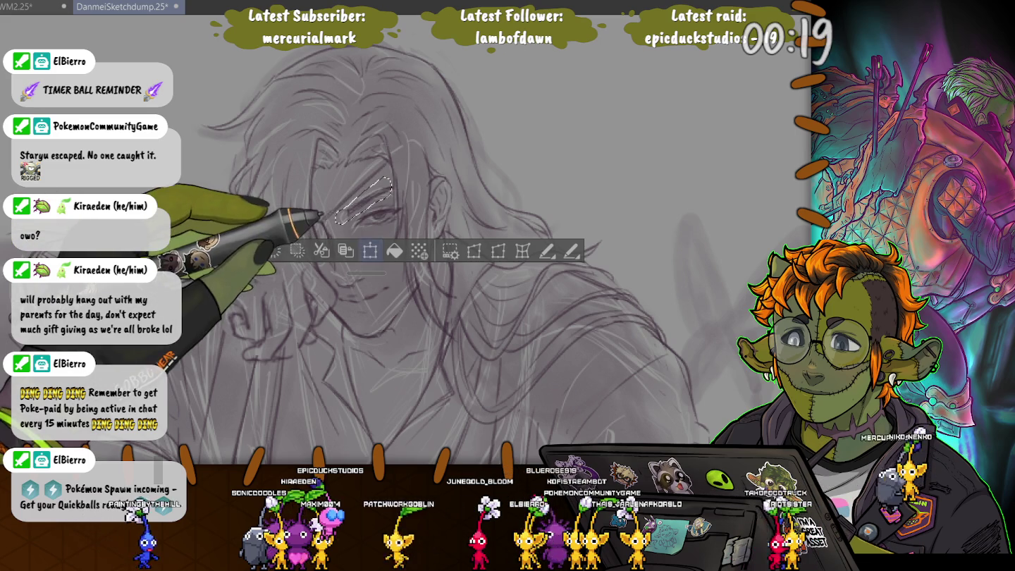
pyautogui.hotkey('ctrl', 't')
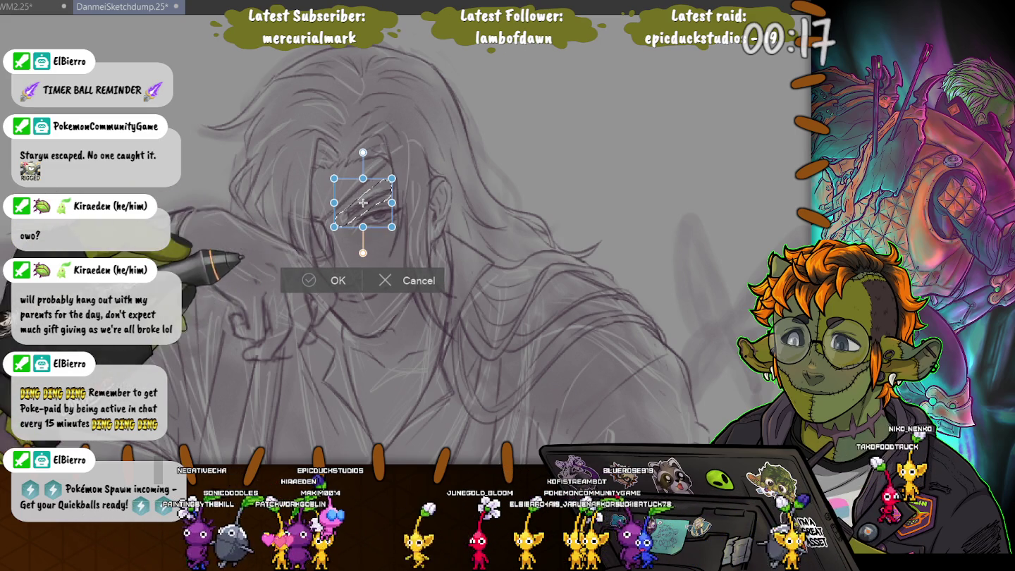
pyautogui.press('Return')
pyautogui.hotkey('ctrl', 'd')
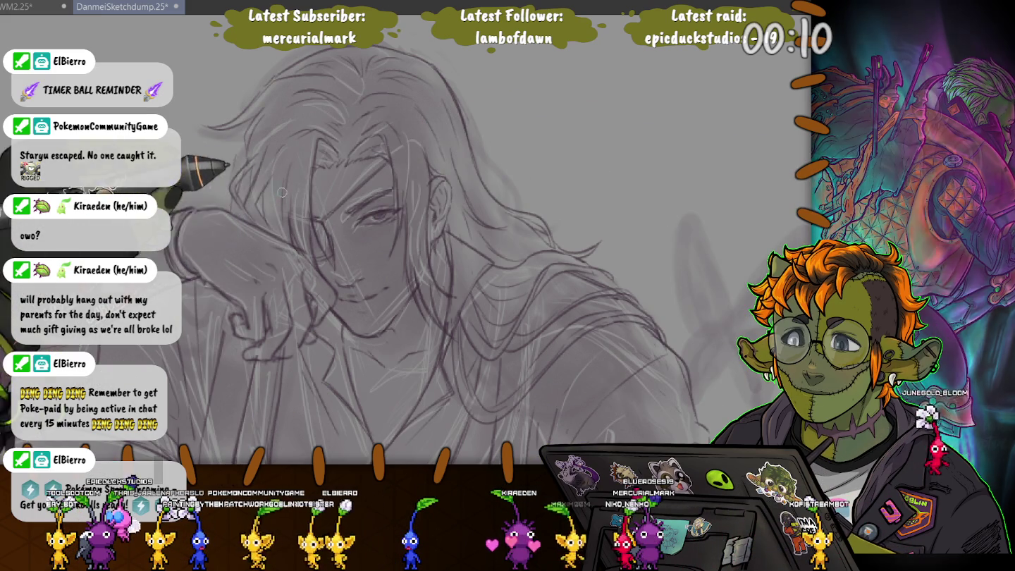
# Zoom out to check the whole figure, then zoom back in and pan toward the torso
pyautogui.scroll(-2, 349, 217)
pyautogui.scroll(-2, 317, 198)
pyautogui.scroll(-2, 282, 187)
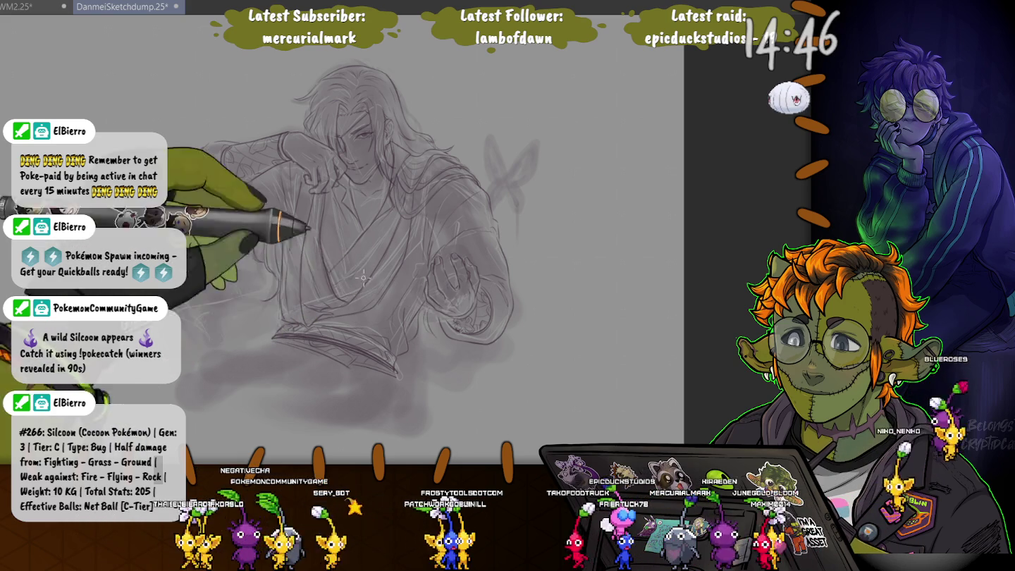
pyautogui.hotkey('ctrl', '-')
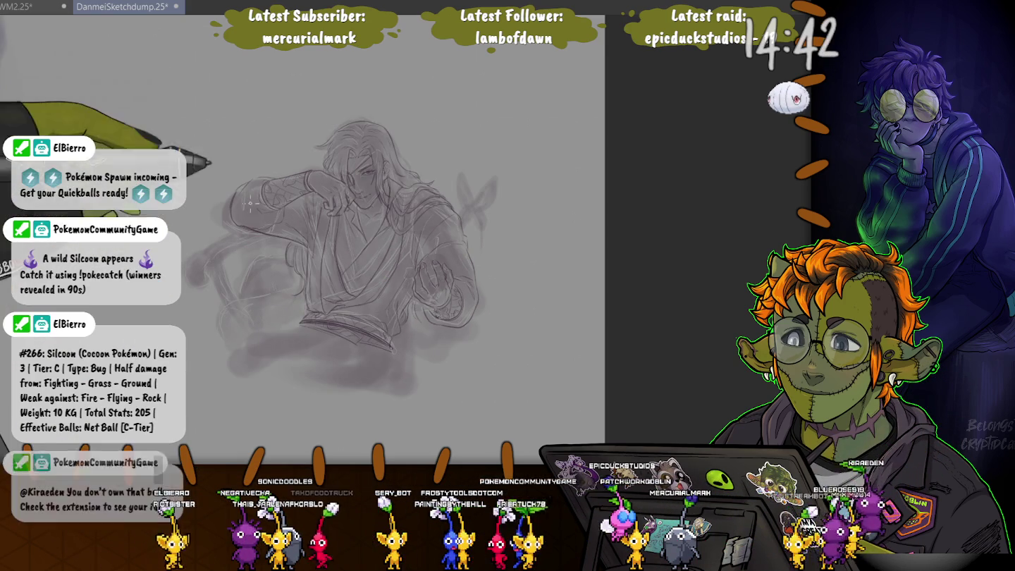
pyautogui.hotkey('ctrl', '+')
pyautogui.moveTo(445, 276); pyautogui.dragTo(439, 270)
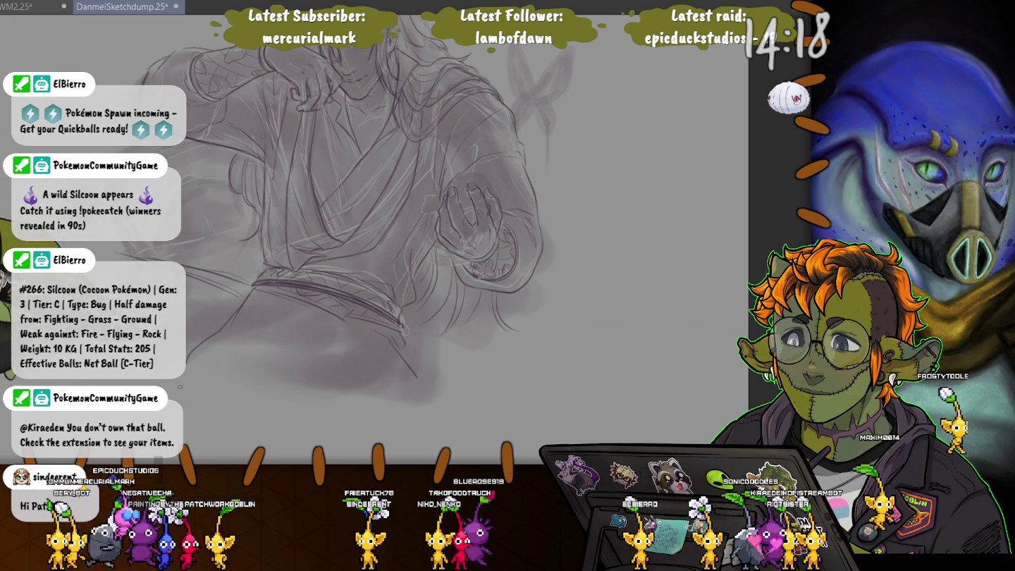
# Add a pencil stroke to the lower robe, then pan to bring the head and arm into view
pyautogui.moveTo(352, 328)
pyautogui.mouseDown()
pyautogui.moveTo(320, 367)
pyautogui.moveTo(348, 345)
pyautogui.mouseUp()
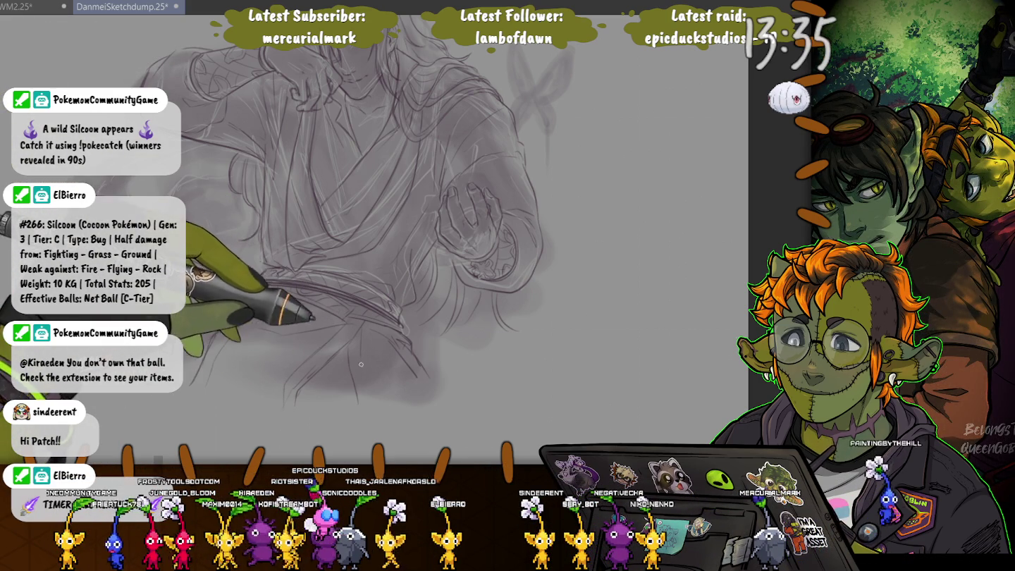
pyautogui.moveTo(361, 363); pyautogui.dragTo(335, 394)
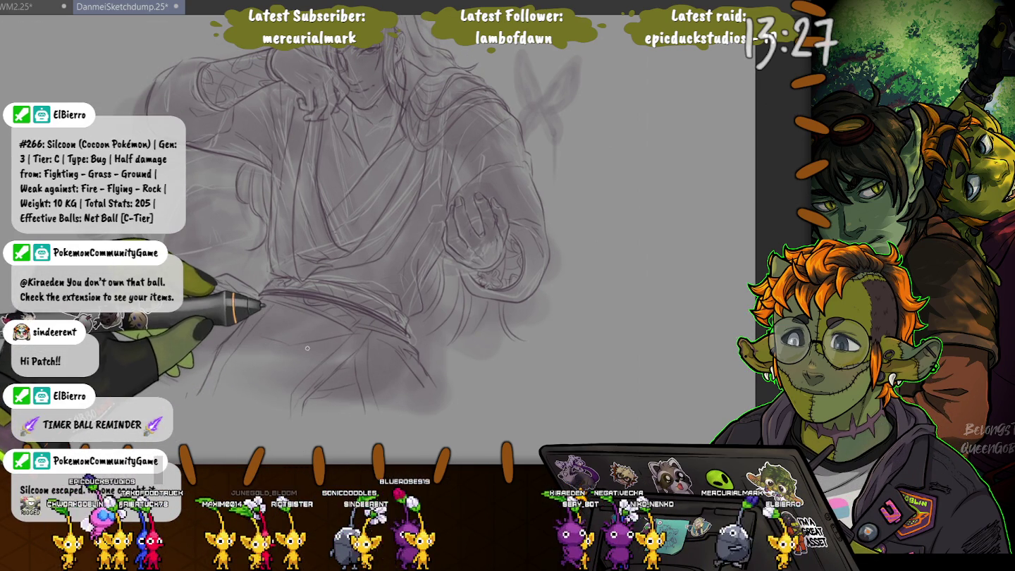
pyautogui.moveTo(307, 348); pyautogui.dragTo(395, 439)
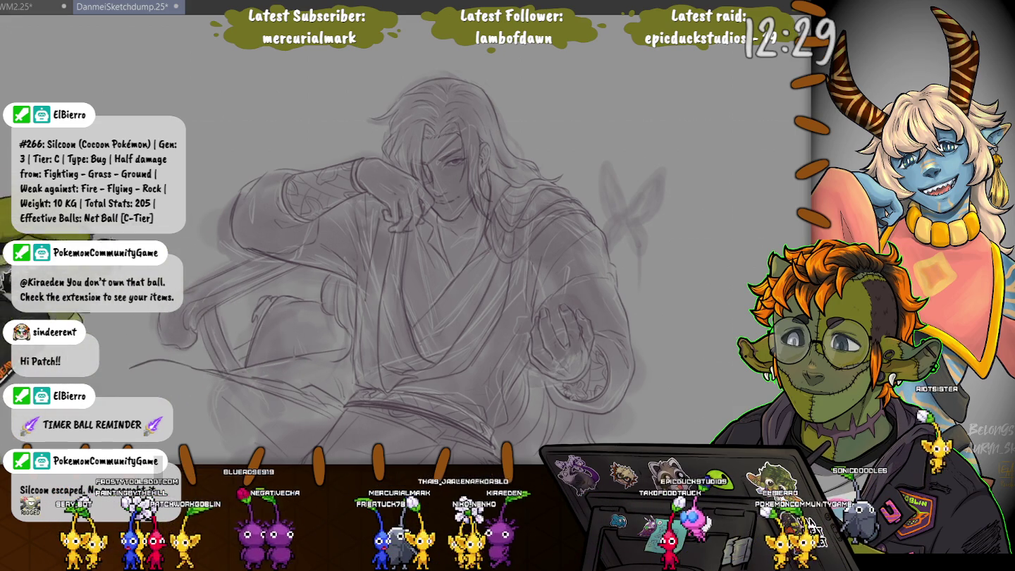
# Scroll the view back toward the man's face and upper body
pyautogui.scroll(-1, 410, 240)
pyautogui.scroll(-1, 408, 240)
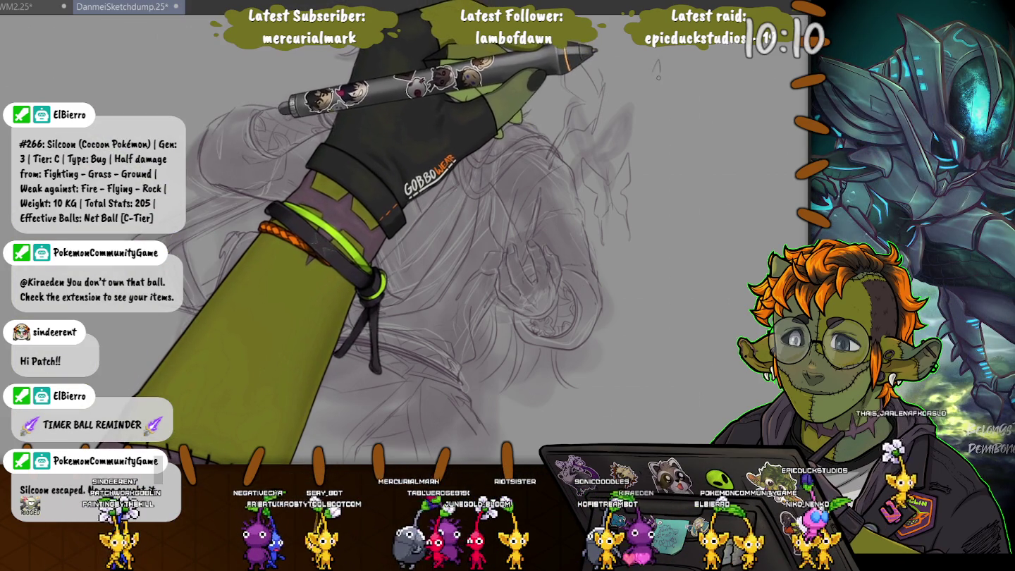
# Sketch wings on the small butterfly, reset the canvas rotation, and lasso an oval at the top right
pyautogui.moveTo(636, 60); pyautogui.dragTo(650, 82)
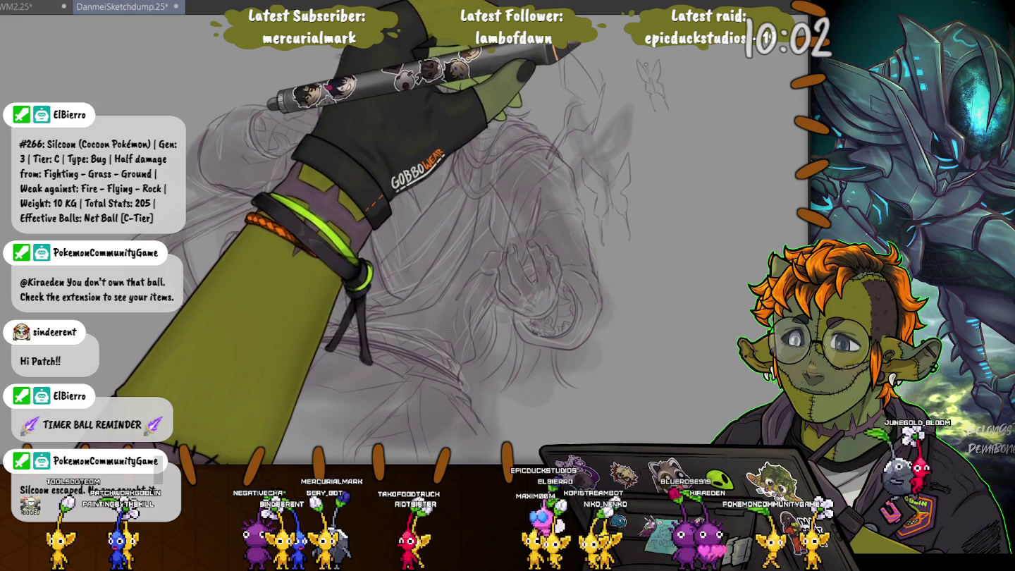
pyautogui.press('Home')
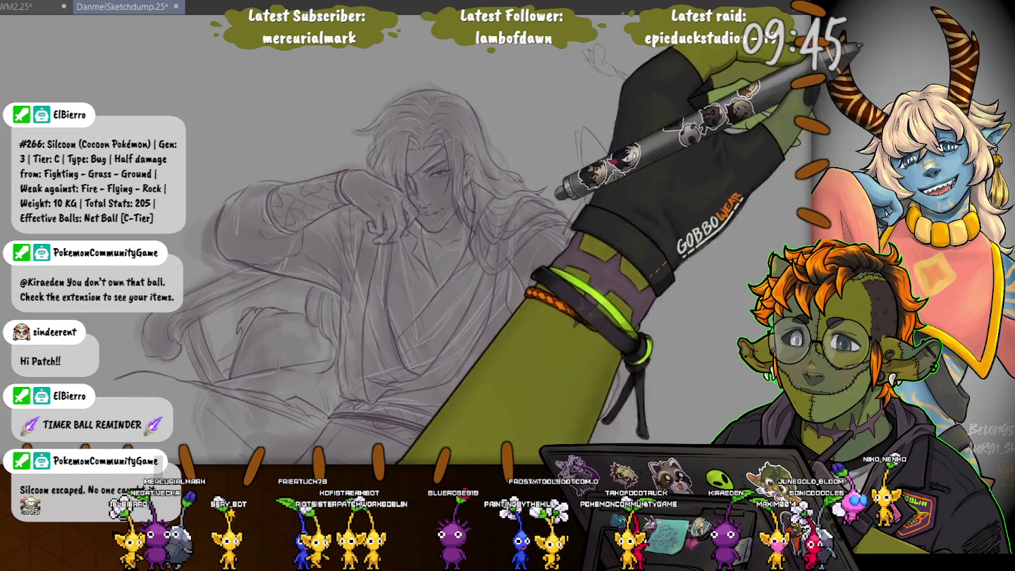
pyautogui.moveTo(675, 113); pyautogui.dragTo(669, 206)
# Try a dark purple fill on the oval, undo it, and start moving the selection up-right
pyautogui.hotkey('alt', 'BackSpace')
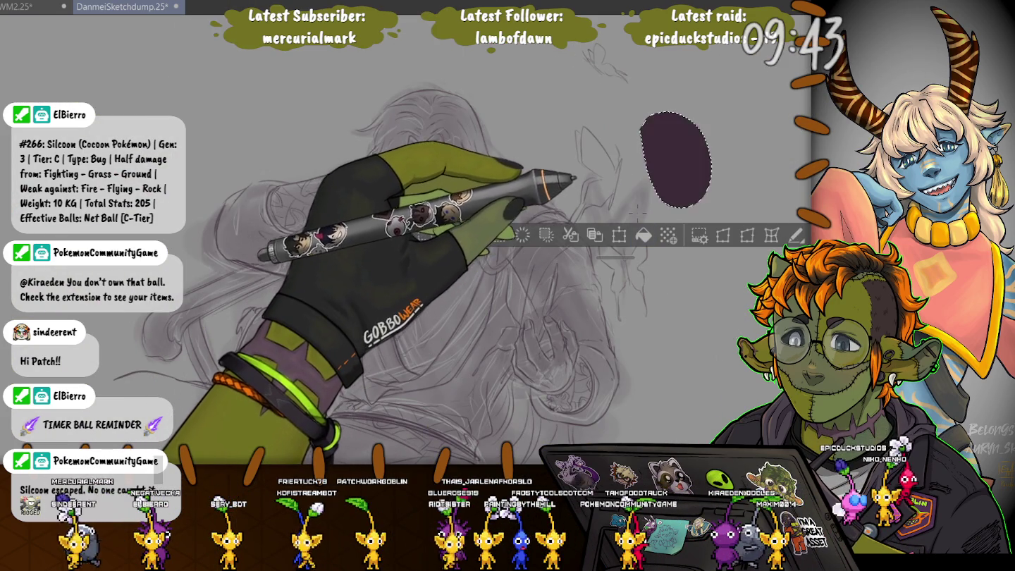
pyautogui.hotkey('ctrl', 'z')
pyautogui.hotkey('ctrl', 't')
pyautogui.moveTo(676, 160); pyautogui.dragTo(705, 124)
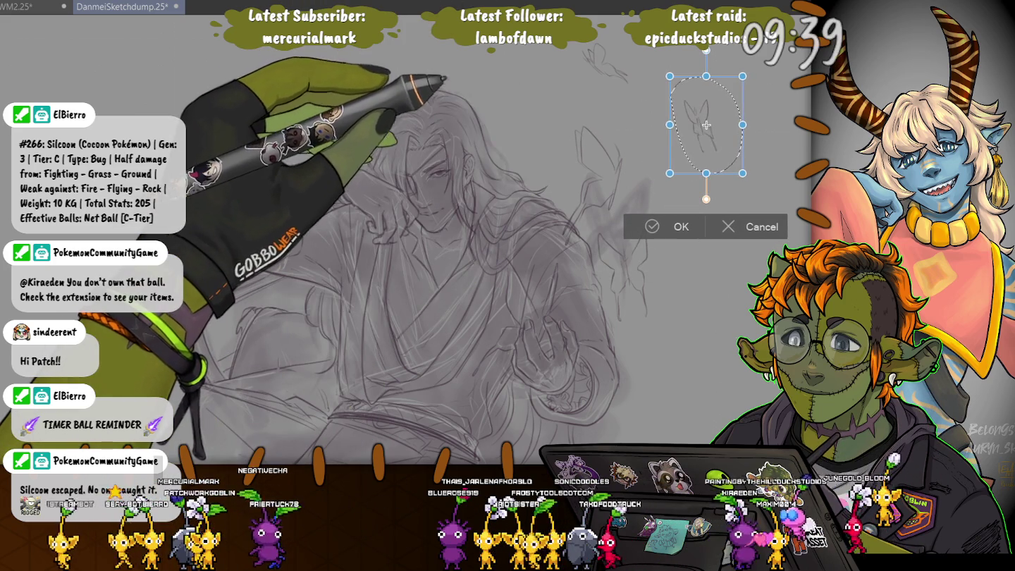
# Move both butterfly doodles slightly down and right, committing each transform
pyautogui.moveTo(705, 124); pyautogui.dragTo(710, 128)
pyautogui.press('Return')
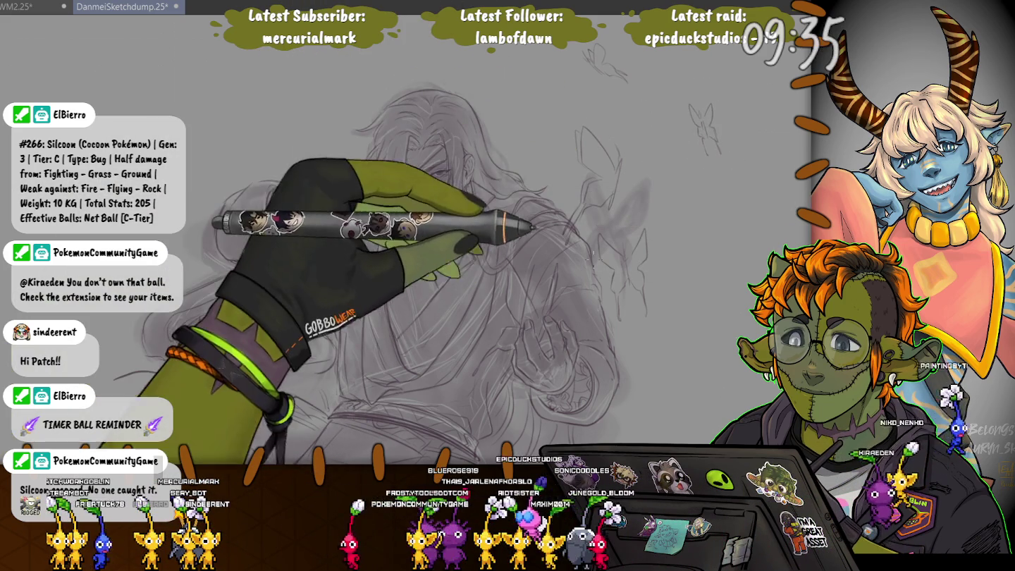
pyautogui.moveTo(637, 208); pyautogui.dragTo(620, 331)
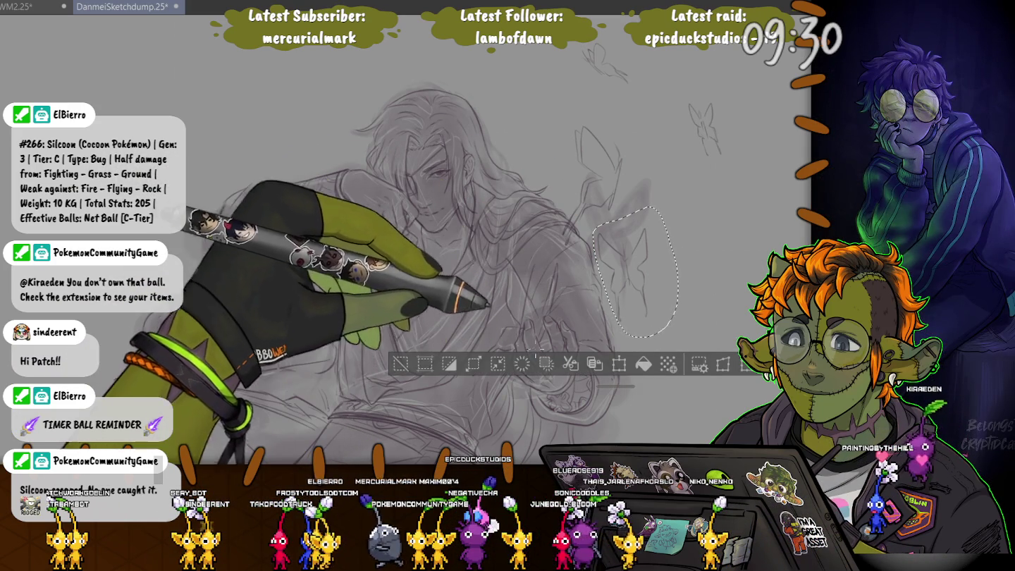
pyautogui.click(618, 363)
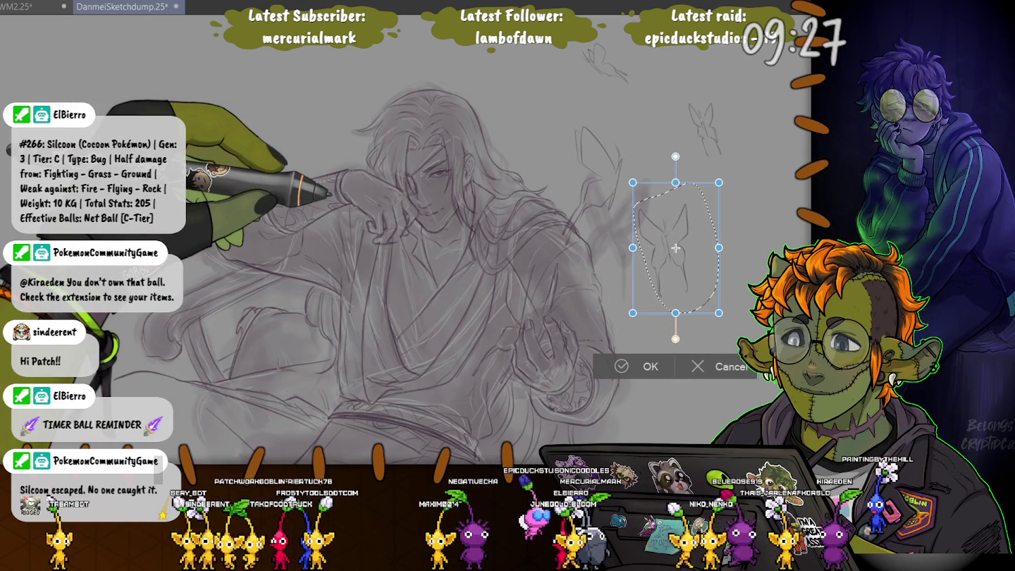
pyautogui.moveTo(676, 248); pyautogui.dragTo(694, 281)
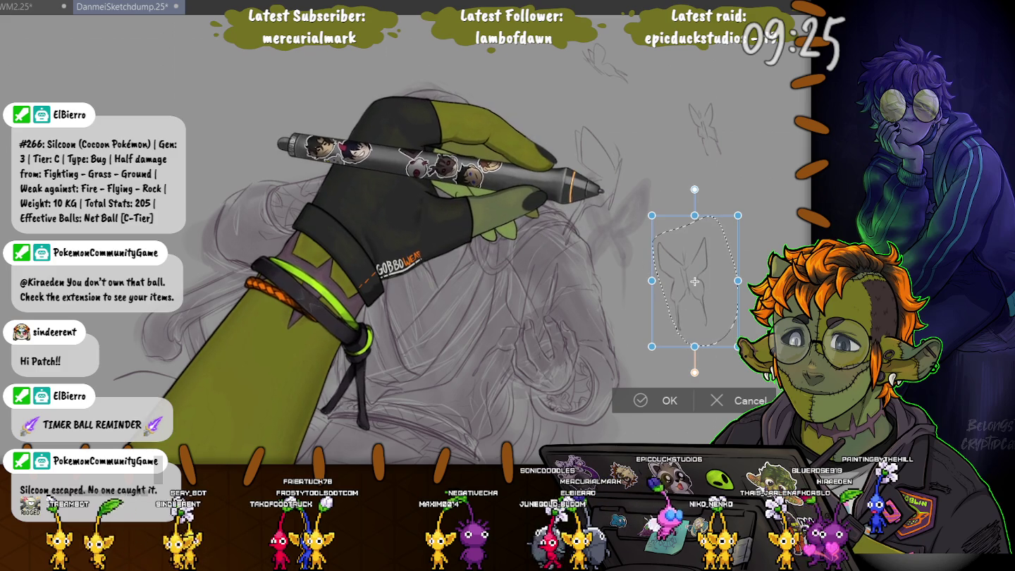
pyautogui.press('Return')
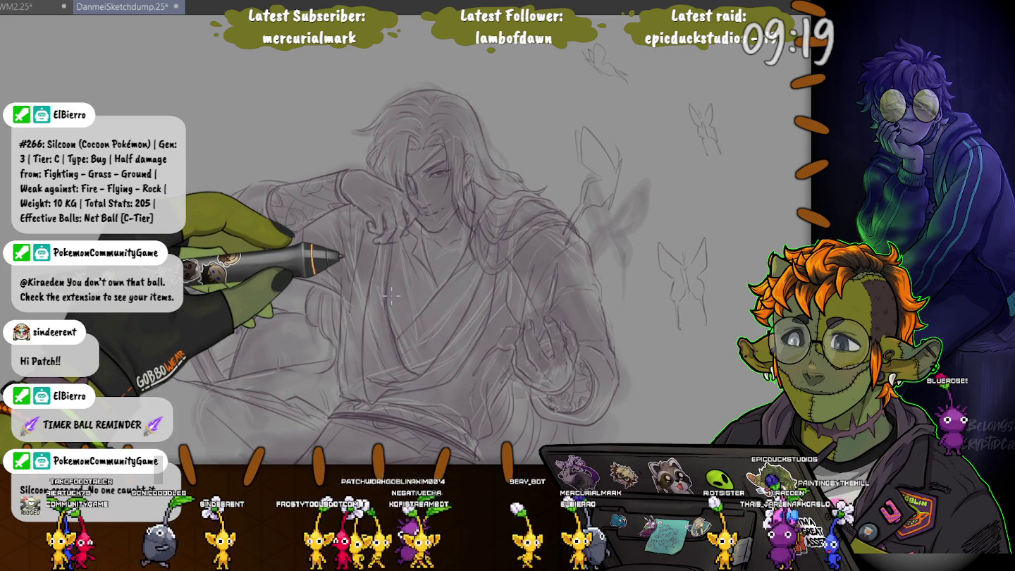
pyautogui.moveTo(391, 295); pyautogui.dragTo(406, 217)
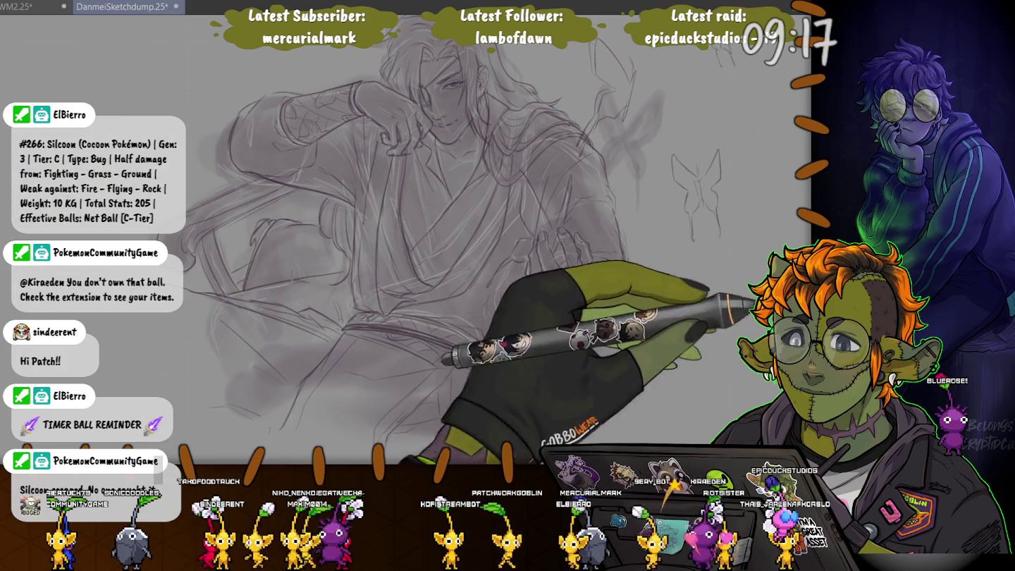
# Save the DanmeiSketchdump file and add a small sketch stroke
pyautogui.moveTo(395, 283); pyautogui.dragTo(422, 356)
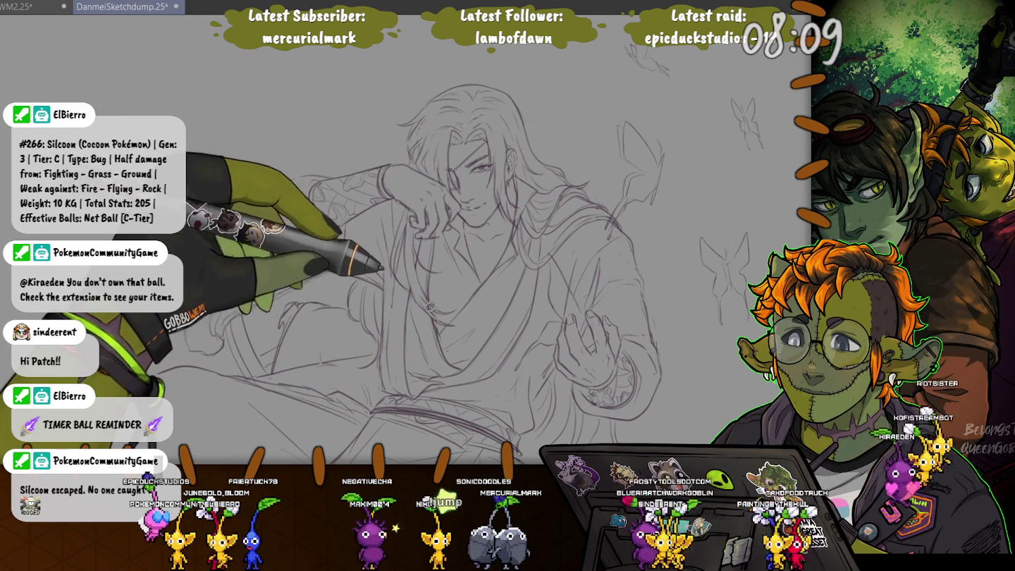
pyautogui.hotkey('ctrl', 's')
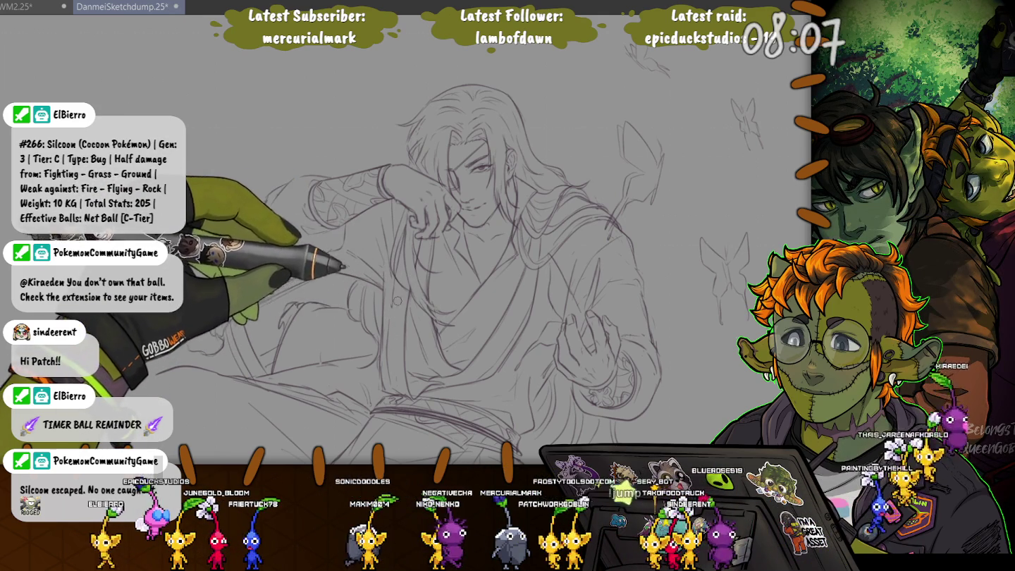
pyautogui.moveTo(412, 257); pyautogui.dragTo(414, 263)
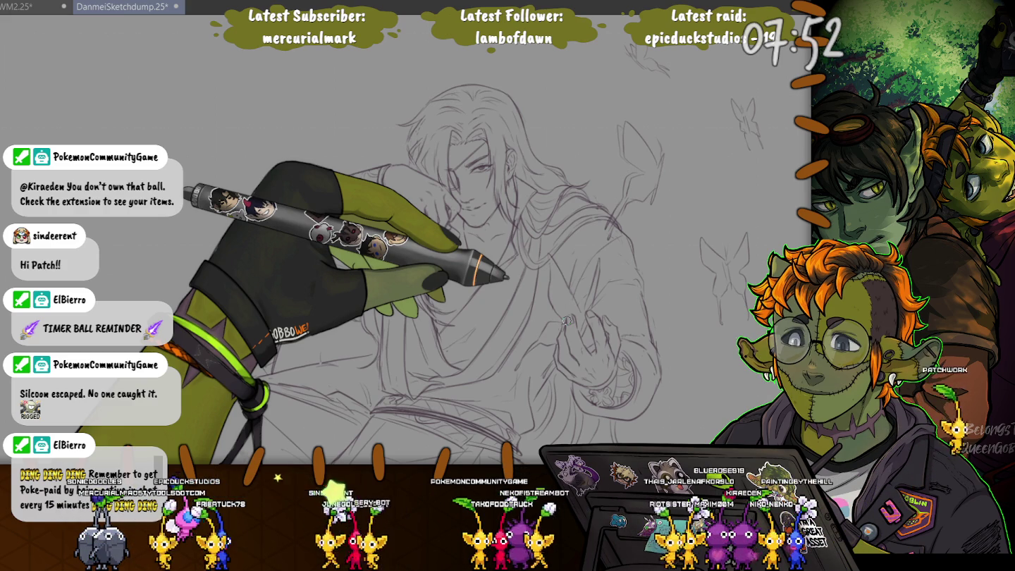
# Undo twice so the grey shaded sketch layer shows again under the linework
pyautogui.hotkey('ctrl', 'z')
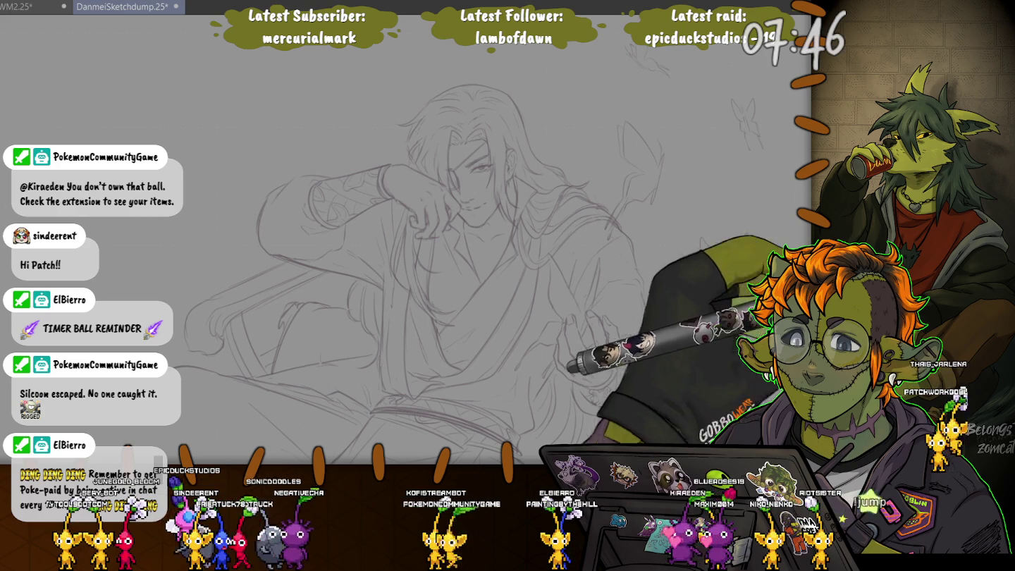
pyautogui.hotkey('ctrl', 'z')
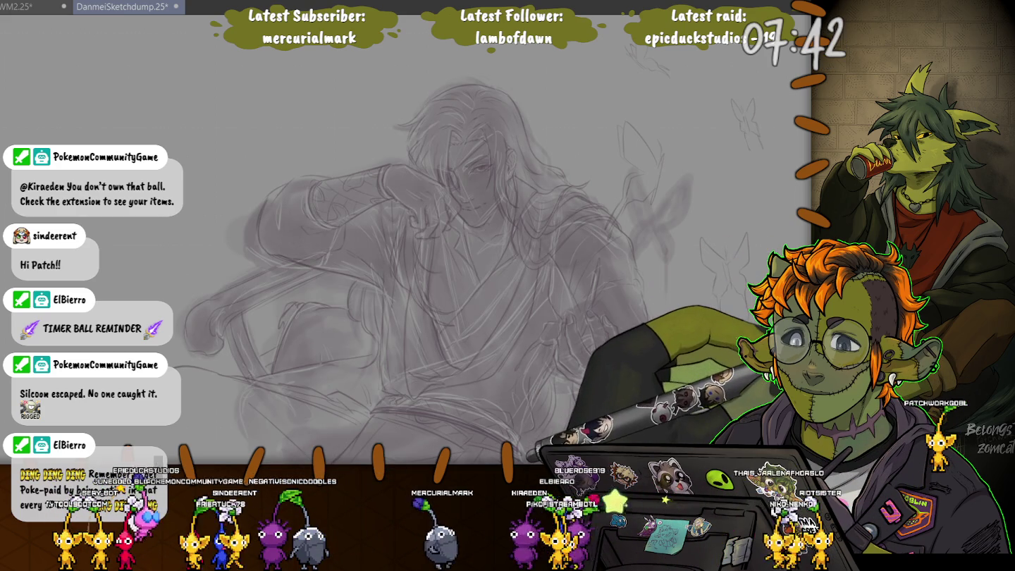
pyautogui.scroll(-5, 406, 239)
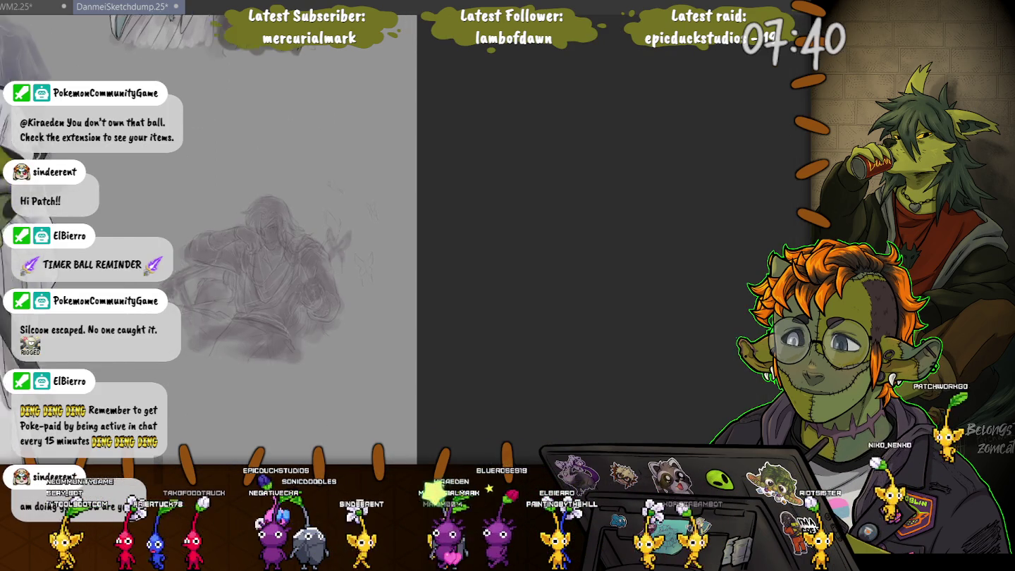
# Lasso the whole figure sketch, scale it up toward the lower left and move it upward
pyautogui.scroll(2, 246, 134)
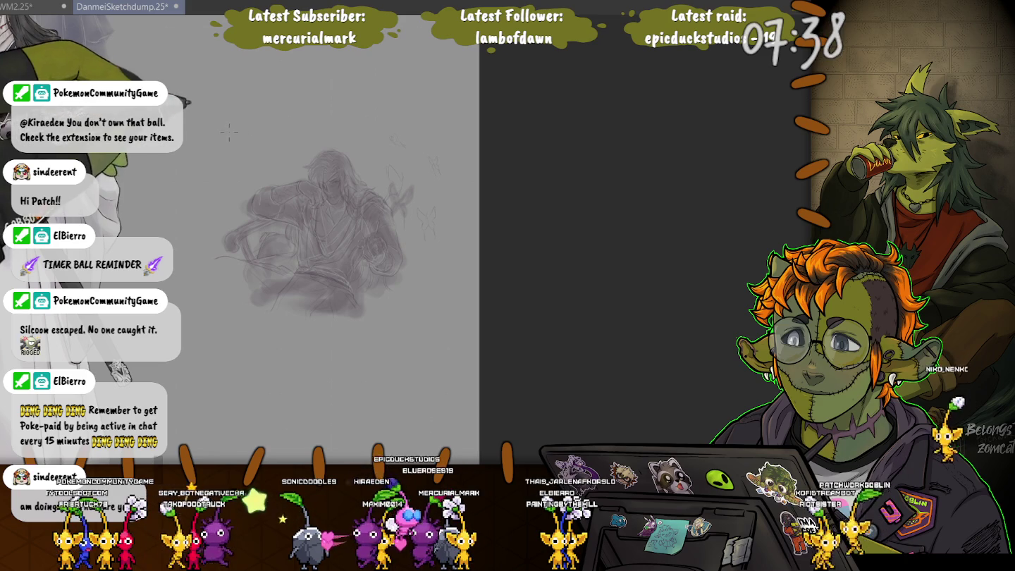
pyautogui.moveTo(219, 107); pyautogui.dragTo(173, 181)
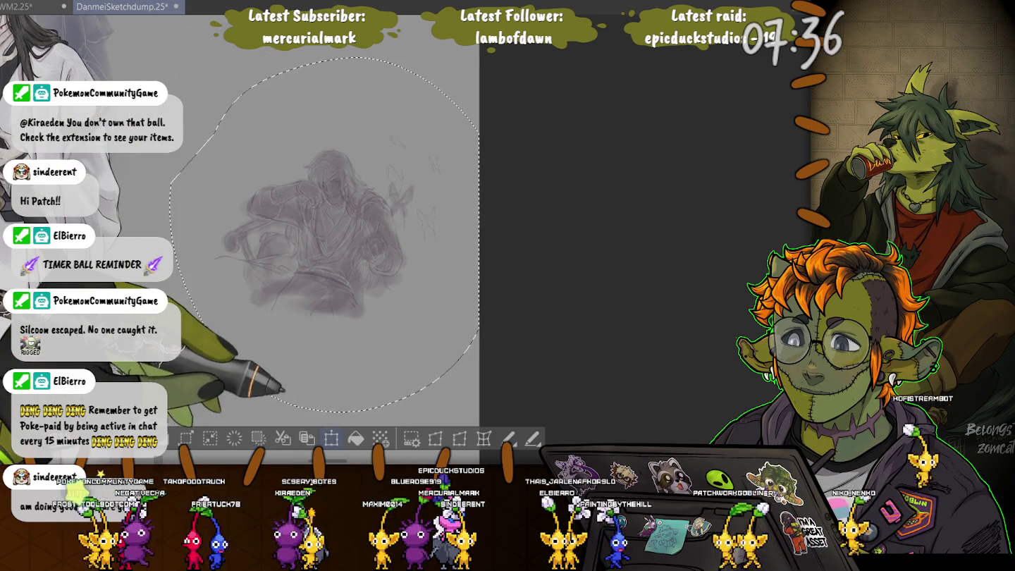
pyautogui.hotkey('ctrl', 't')
pyautogui.moveTo(165, 388); pyautogui.dragTo(84, 508)
pyautogui.moveTo(284, 280)
pyautogui.mouseDown()
pyautogui.moveTo(310, 243)
pyautogui.moveTo(282, 215)
pyautogui.mouseUp()
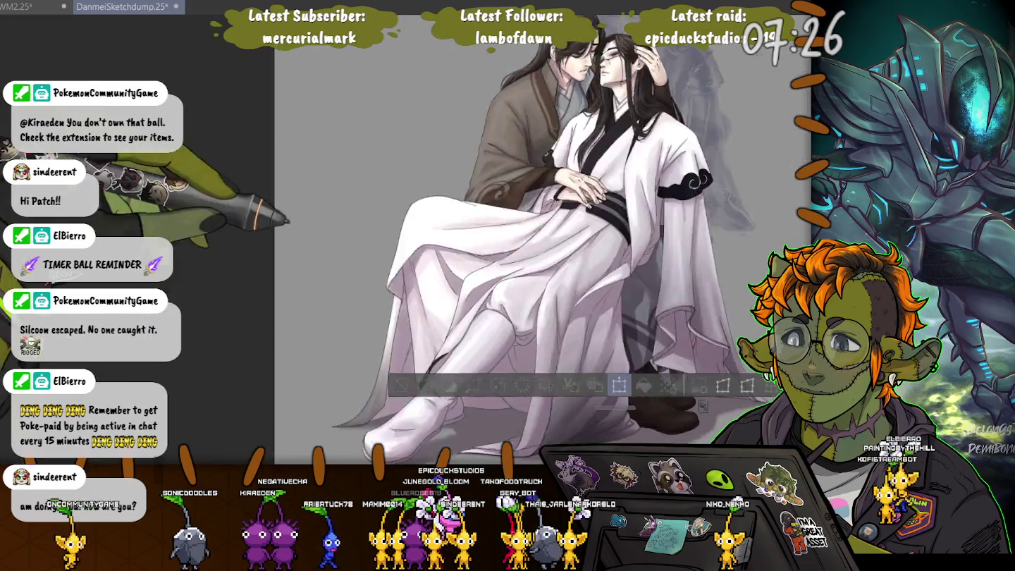
# Scale the sketch larger again, apply the transform and deselect
pyautogui.scroll(5, 351, 239)
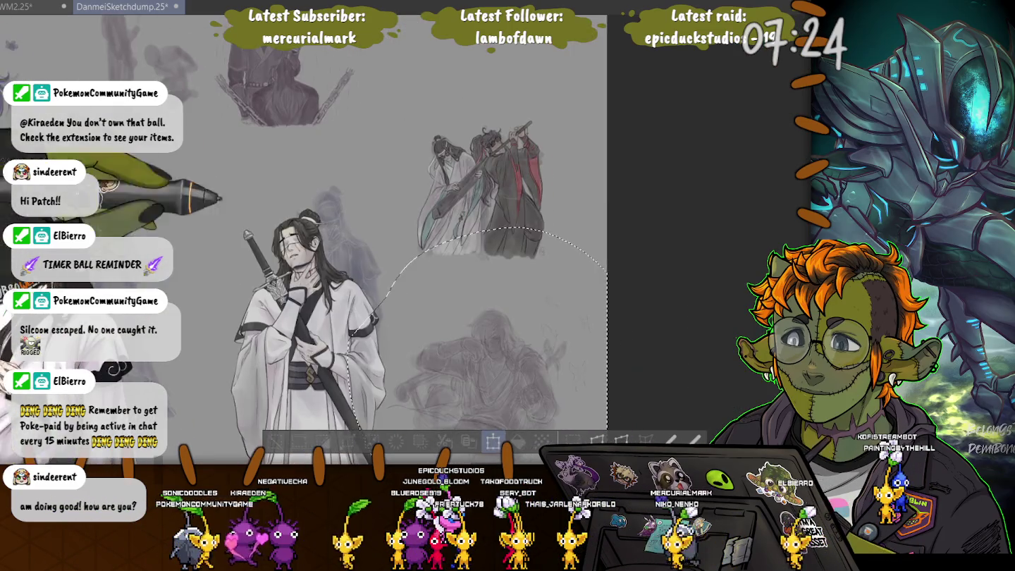
pyautogui.hotkey('ctrl', 't')
pyautogui.scroll(-3, 444, 200)
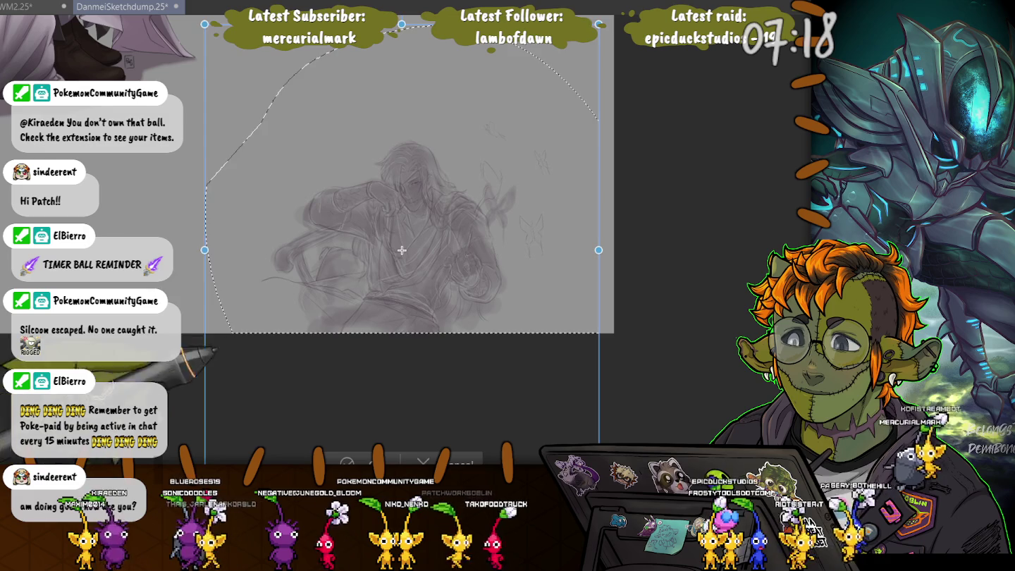
pyautogui.scroll(3, 438, 193)
pyautogui.moveTo(241, 419)
pyautogui.mouseDown()
pyautogui.moveTo(165, 437)
pyautogui.moveTo(164, 450)
pyautogui.mouseUp()
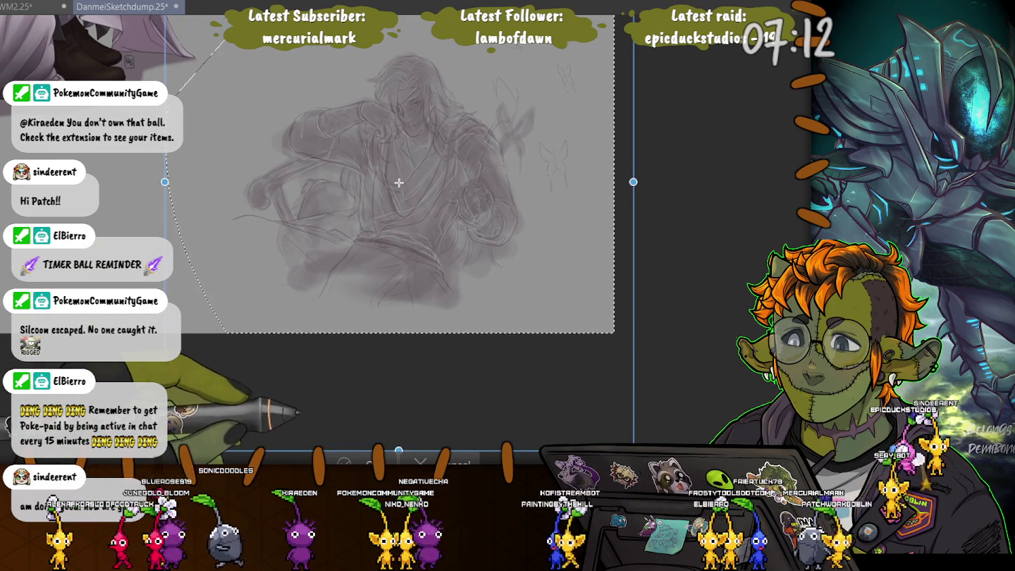
pyautogui.press('Return')
pyautogui.hotkey('ctrl', 'd')
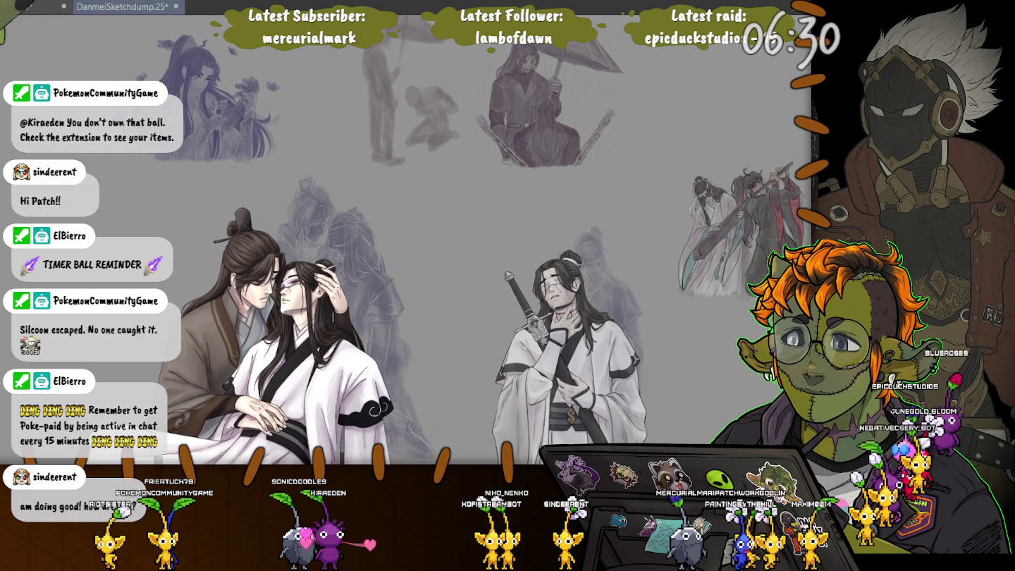
pyautogui.scroll(3, 303, 233)
# Reselect the sketch, enlarge it from the corner, shift it right to centre it, and commit
pyautogui.scroll(3, 494, 381)
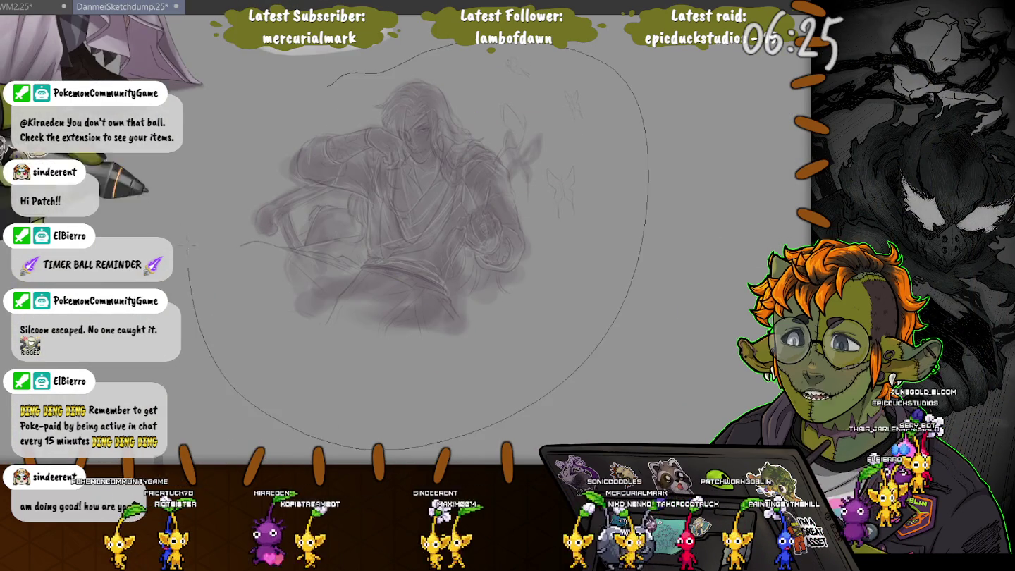
pyautogui.moveTo(600, 67); pyautogui.dragTo(592, 66)
pyautogui.hotkey('ctrl', 't')
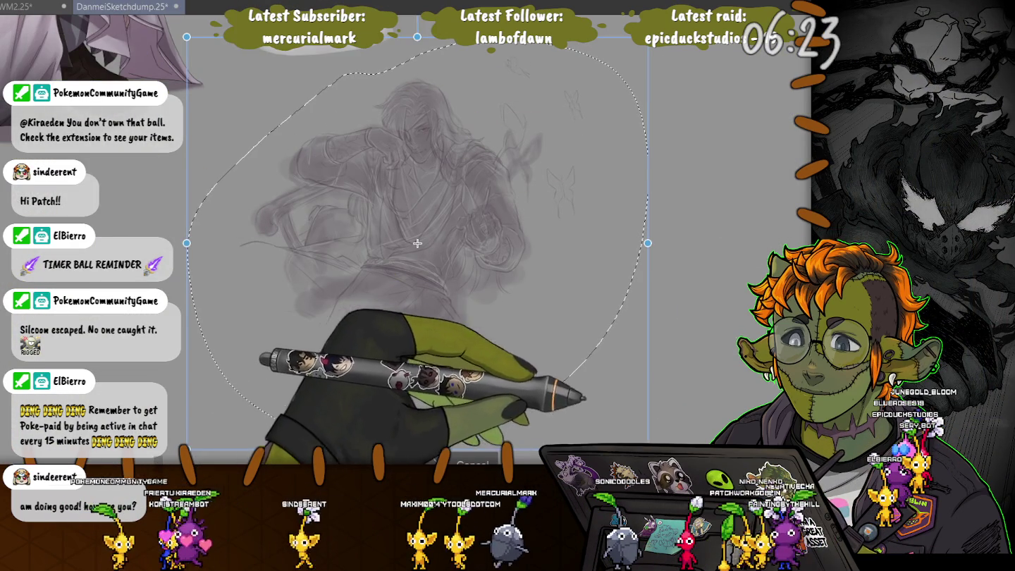
pyautogui.moveTo(647, 448); pyautogui.dragTo(796, 564)
pyautogui.press('Return')
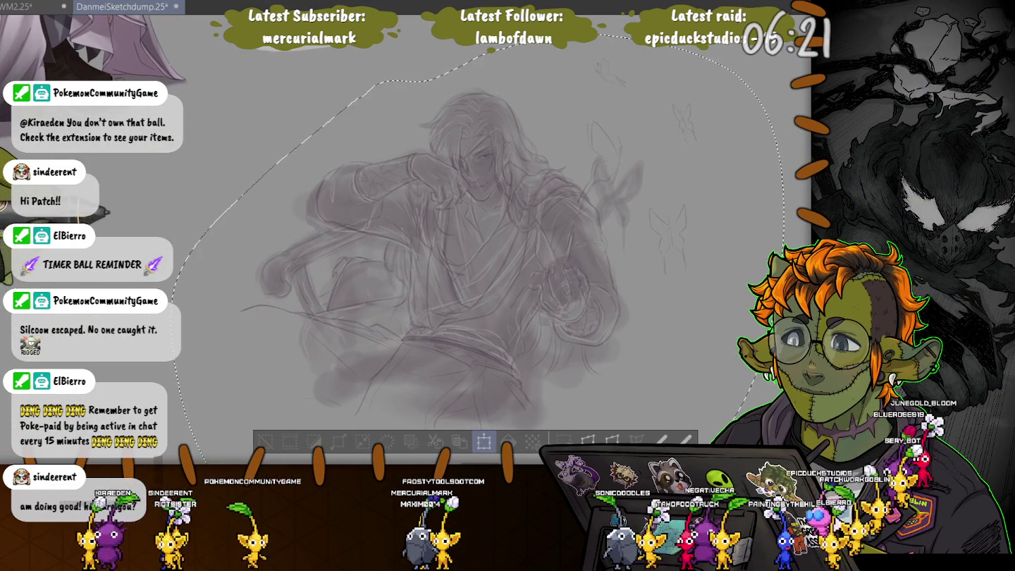
pyautogui.moveTo(475, 302)
pyautogui.mouseDown()
pyautogui.moveTo(270, 315)
pyautogui.moveTo(451, 353)
pyautogui.mouseUp()
pyautogui.hotkey('ctrl', 't')
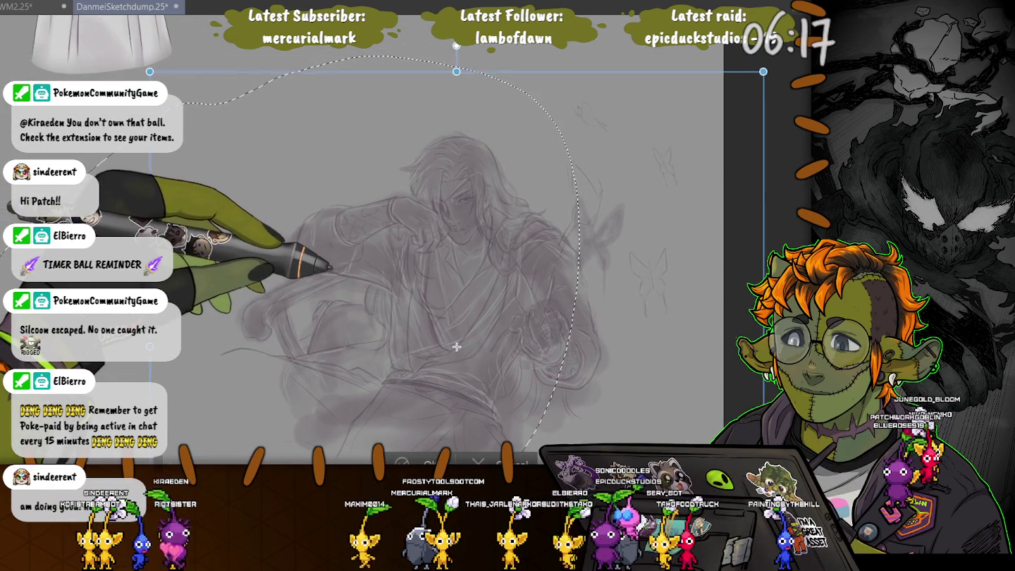
pyautogui.press('Return')
pyautogui.scroll(1, 451, 281)
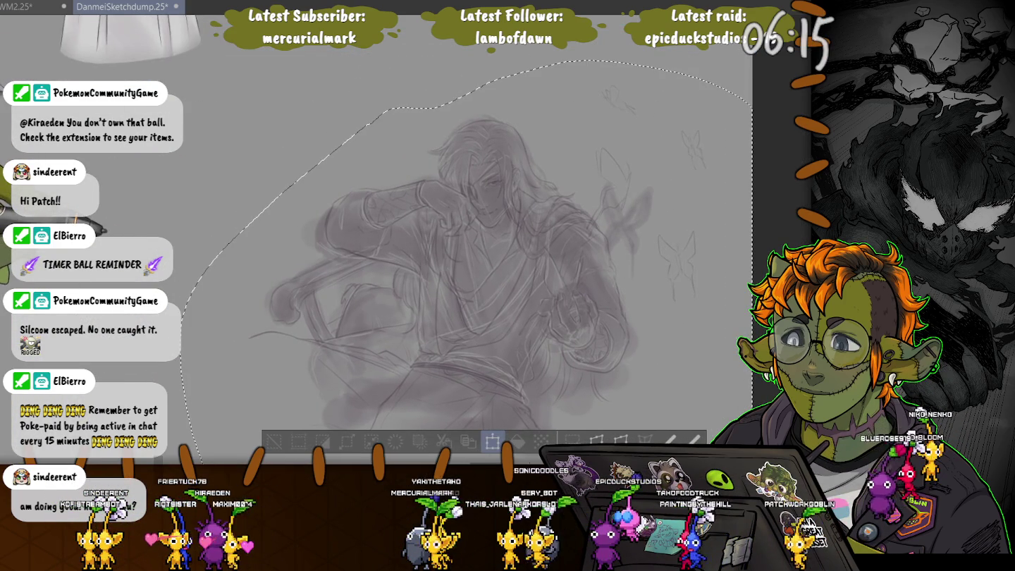
pyautogui.hotkey('ctrl', 't')
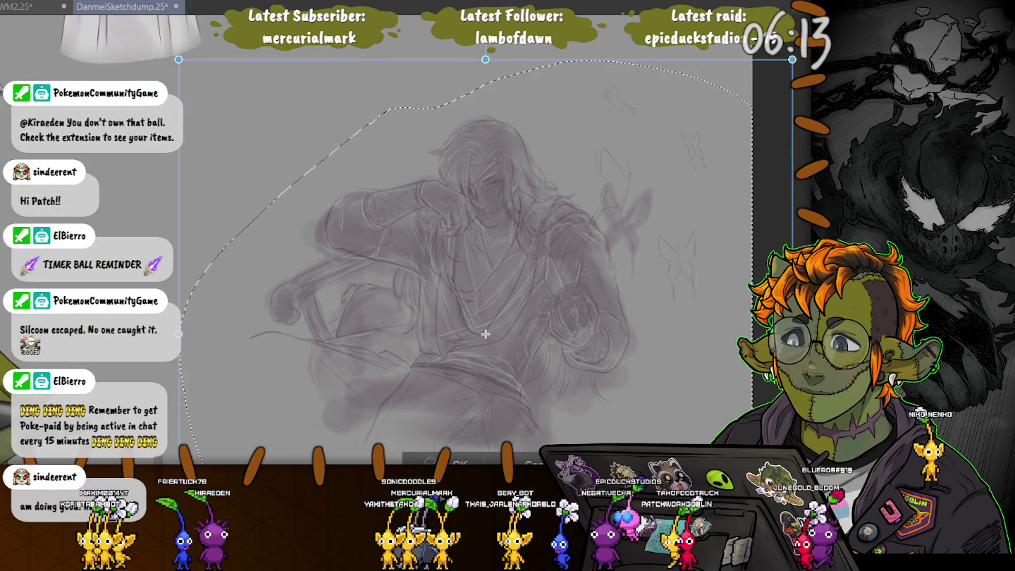
pyautogui.press('Return')
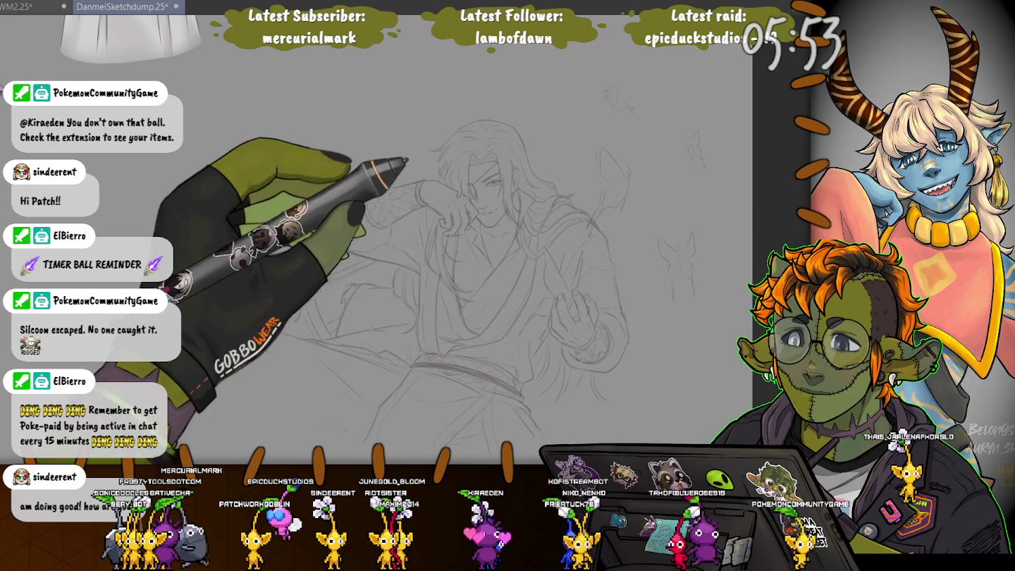
# Zoom in on the man's eye and pan to the area just above it
pyautogui.scroll(3, 440, 179)
pyautogui.scroll(2, 440, 179)
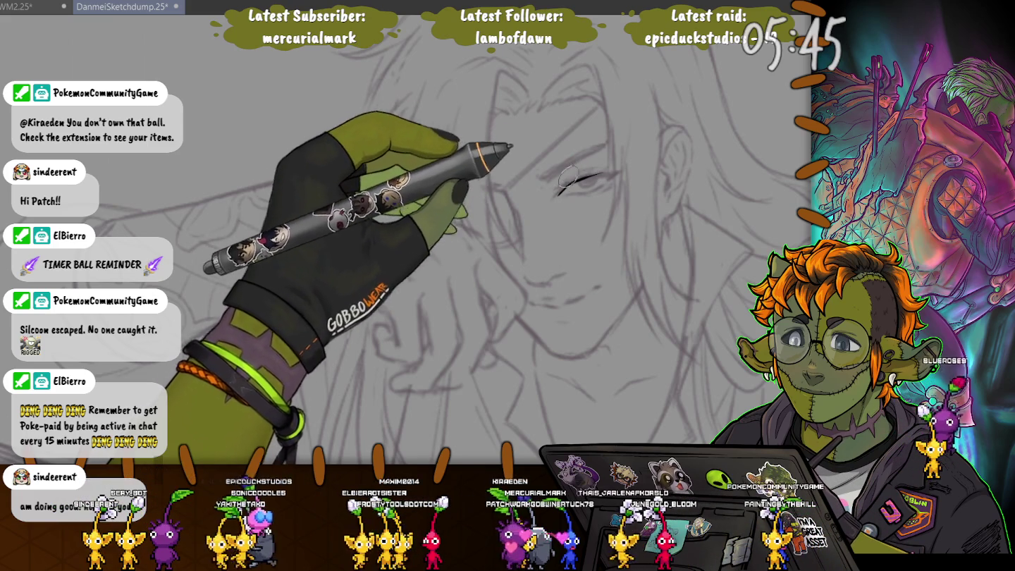
pyautogui.scroll(2, 574, 169)
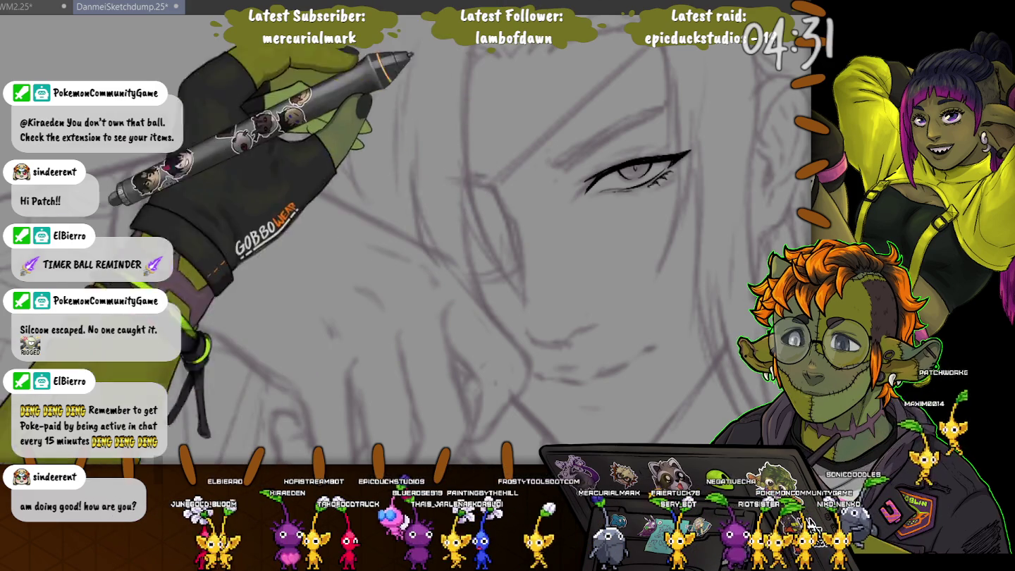
pyautogui.scroll(2, 695, 187)
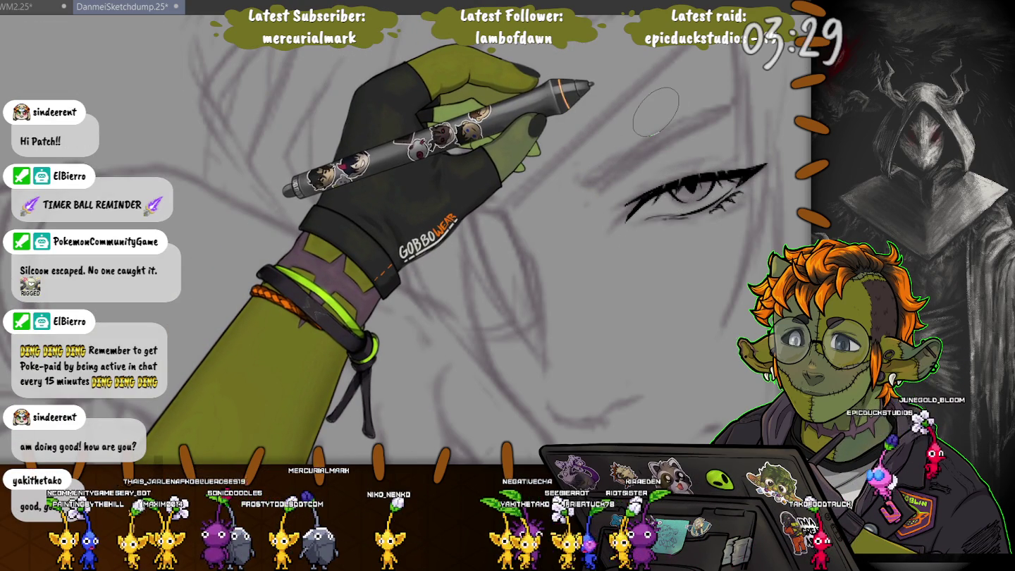
pyautogui.moveTo(707, 160); pyautogui.dragTo(695, 226)
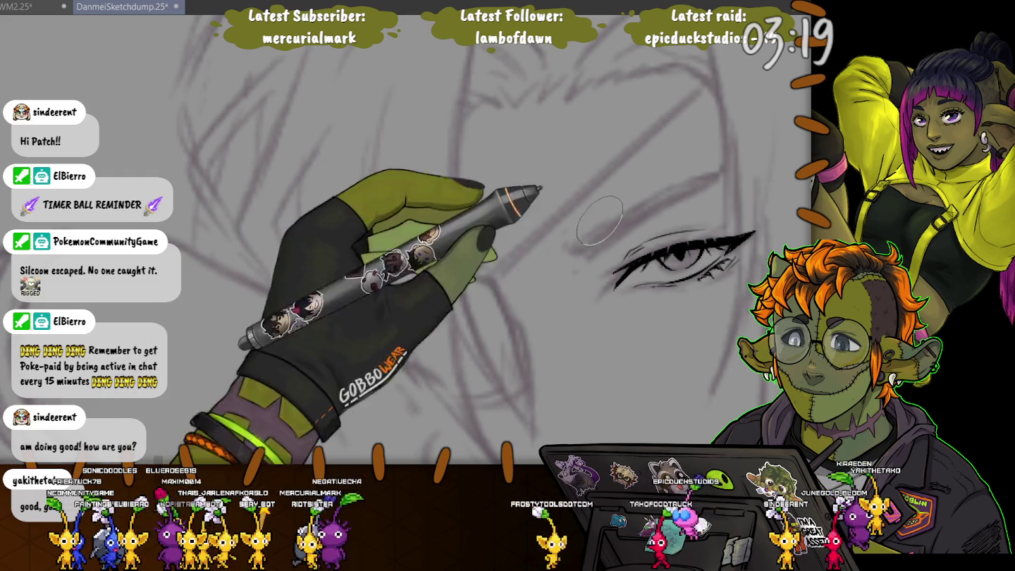
# Ink a thick hatched eyebrow above the eye and start a long diagonal hair strand
pyautogui.moveTo(730, 178); pyautogui.dragTo(612, 235)
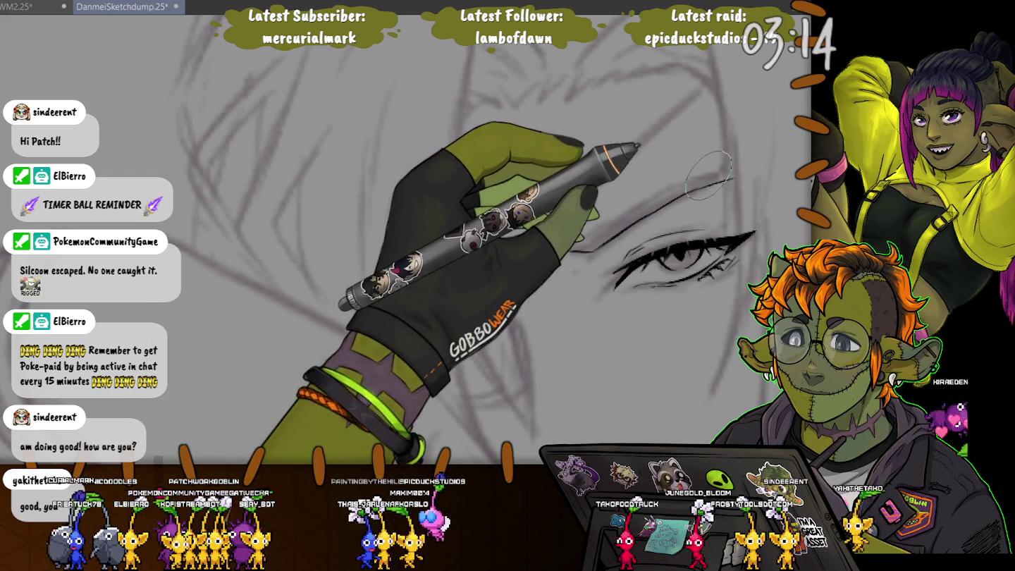
pyautogui.moveTo(733, 173); pyautogui.dragTo(650, 192)
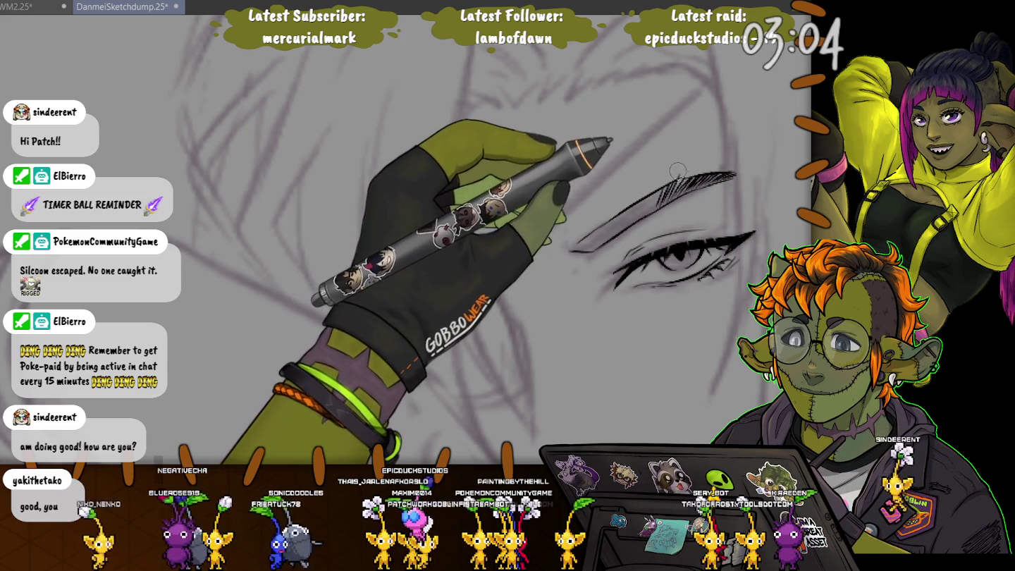
pyautogui.moveTo(676, 172); pyautogui.dragTo(656, 196)
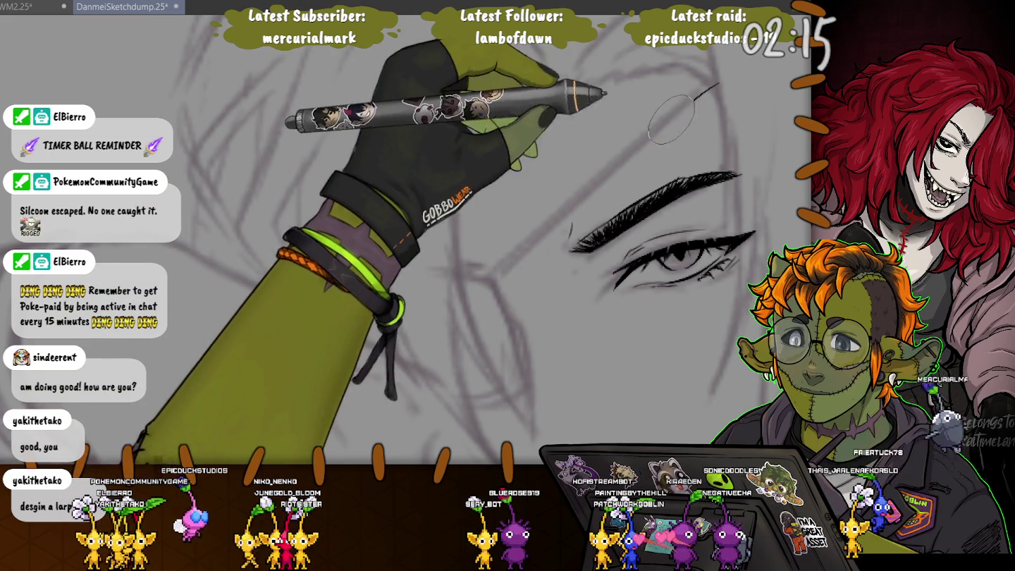
pyautogui.moveTo(493, 281); pyautogui.dragTo(718, 82)
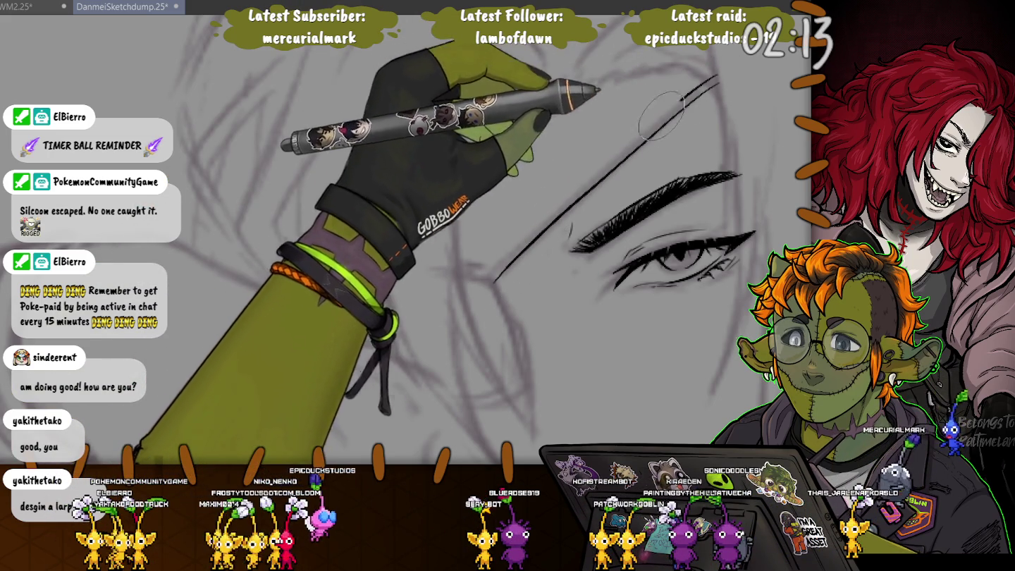
# Add a second parallel line to the diagonal hair strand across the face
pyautogui.moveTo(702, 88); pyautogui.dragTo(492, 266)
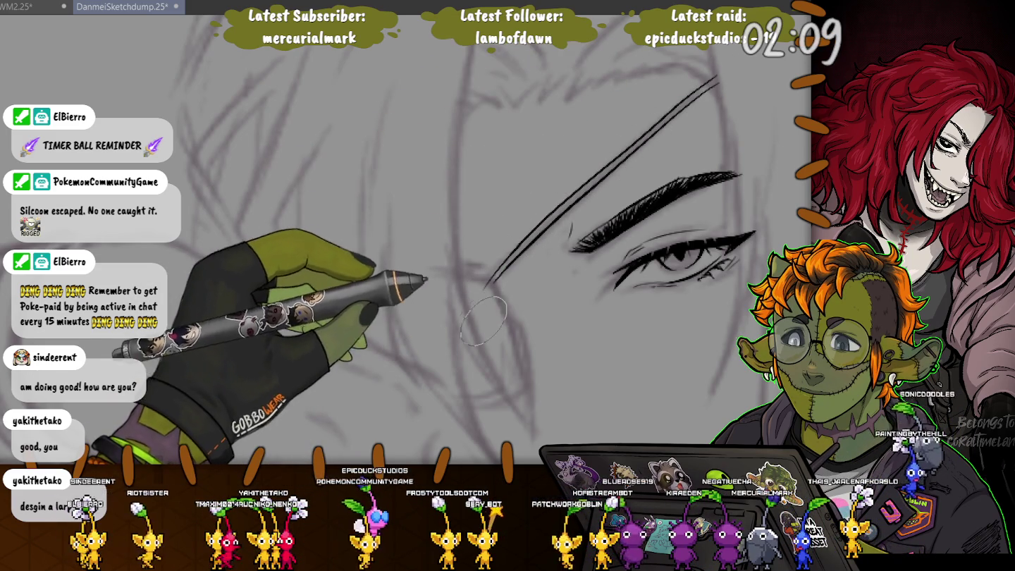
pyautogui.moveTo(511, 187); pyautogui.dragTo(511, 169)
pyautogui.moveTo(484, 264); pyautogui.dragTo(476, 194)
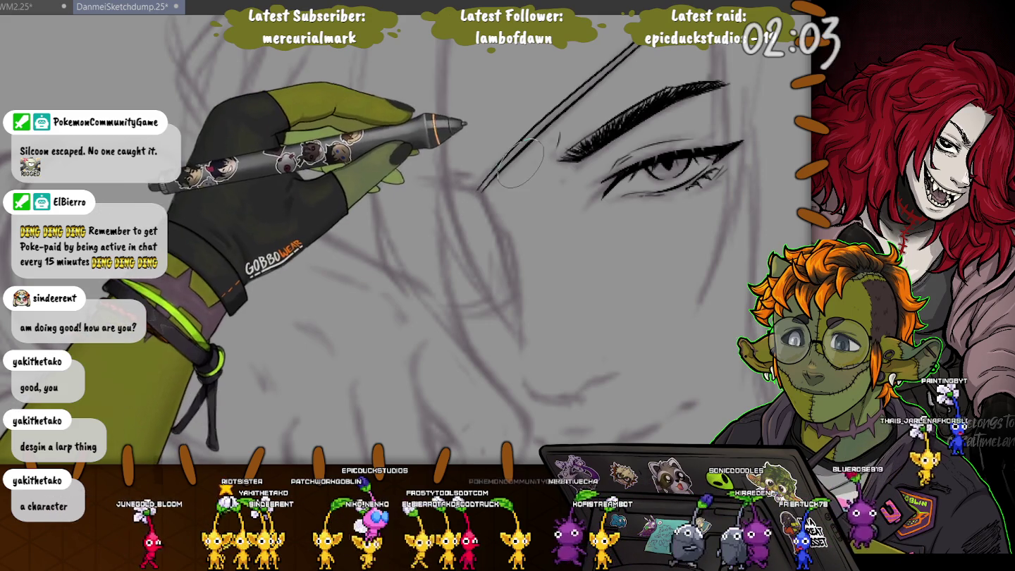
# Ink the side of the nose down to a curved nose bottom
pyautogui.moveTo(499, 215); pyautogui.dragTo(518, 296)
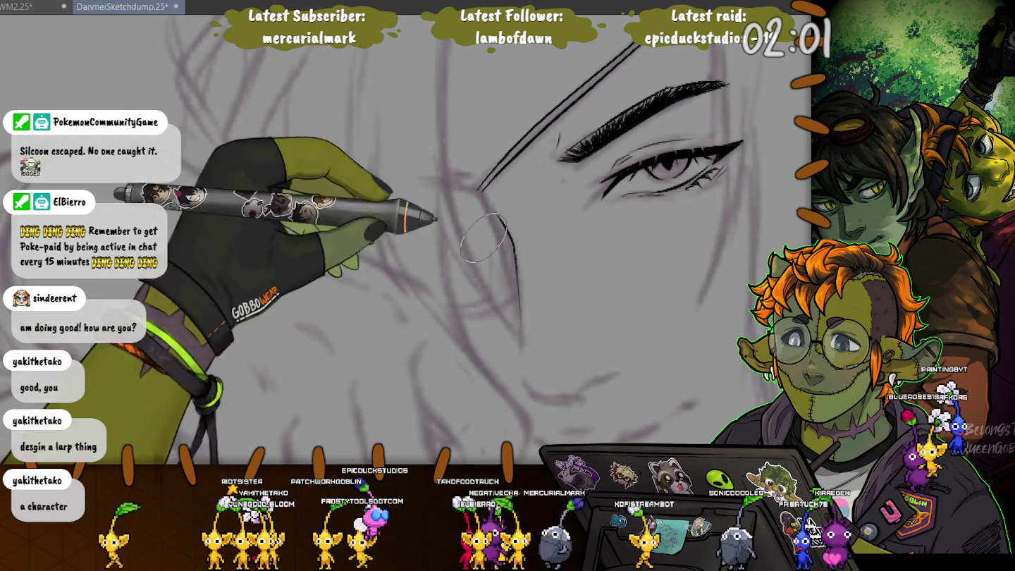
pyautogui.moveTo(484, 198); pyautogui.dragTo(518, 276)
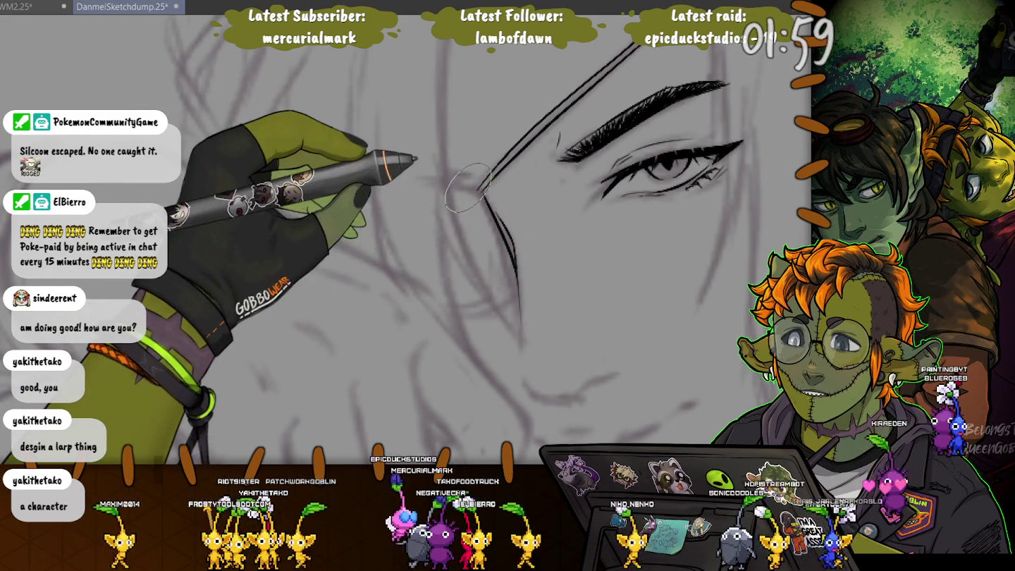
pyautogui.moveTo(449, 187); pyautogui.dragTo(448, 188)
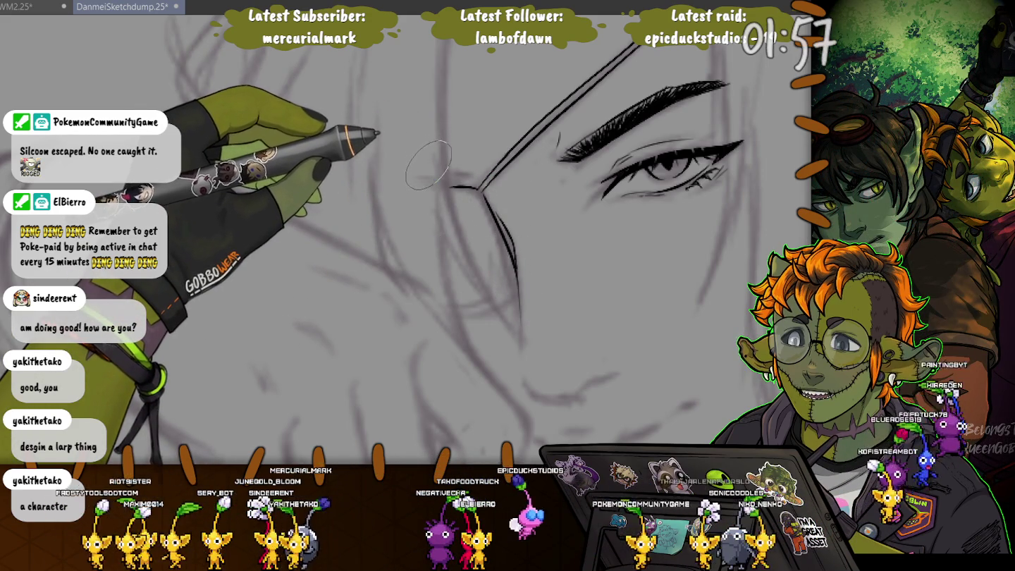
pyautogui.moveTo(518, 282); pyautogui.dragTo(454, 310)
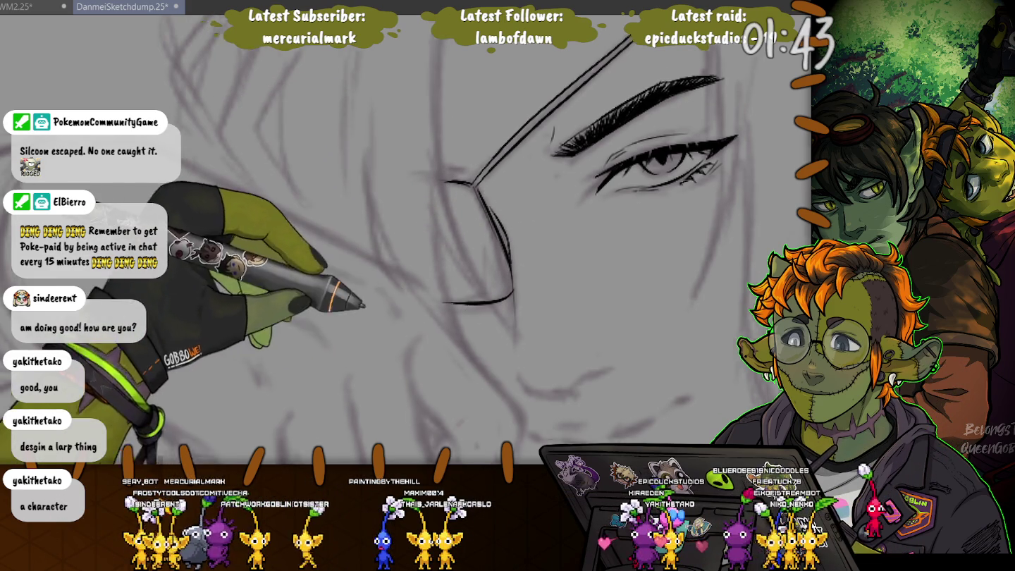
pyautogui.moveTo(464, 365); pyautogui.dragTo(412, 268)
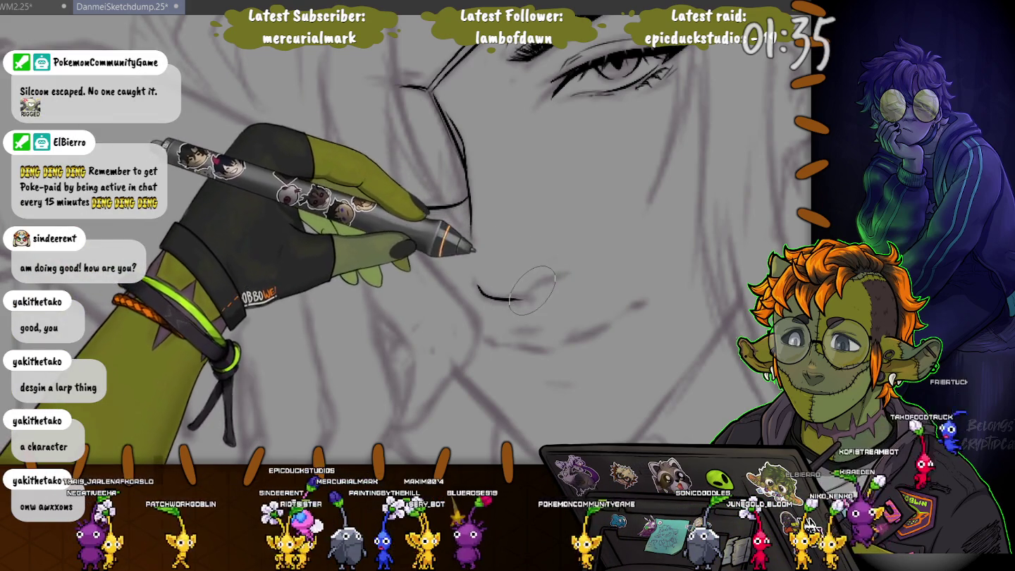
# Ink the line between the lips, extend the lower lip, and mark a shadow below the mouth
pyautogui.moveTo(522, 293); pyautogui.dragTo(557, 278)
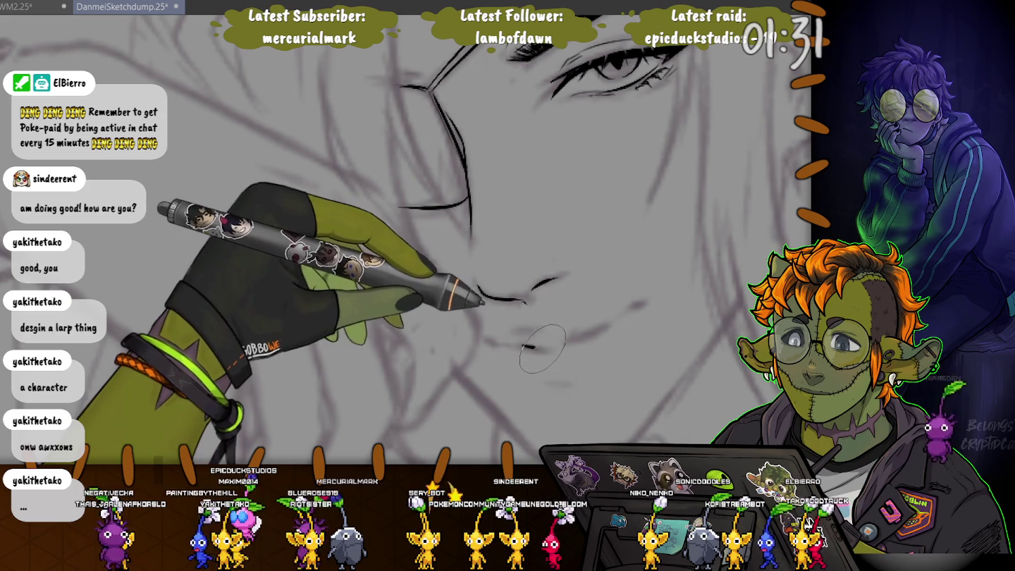
pyautogui.moveTo(532, 346); pyautogui.dragTo(553, 347)
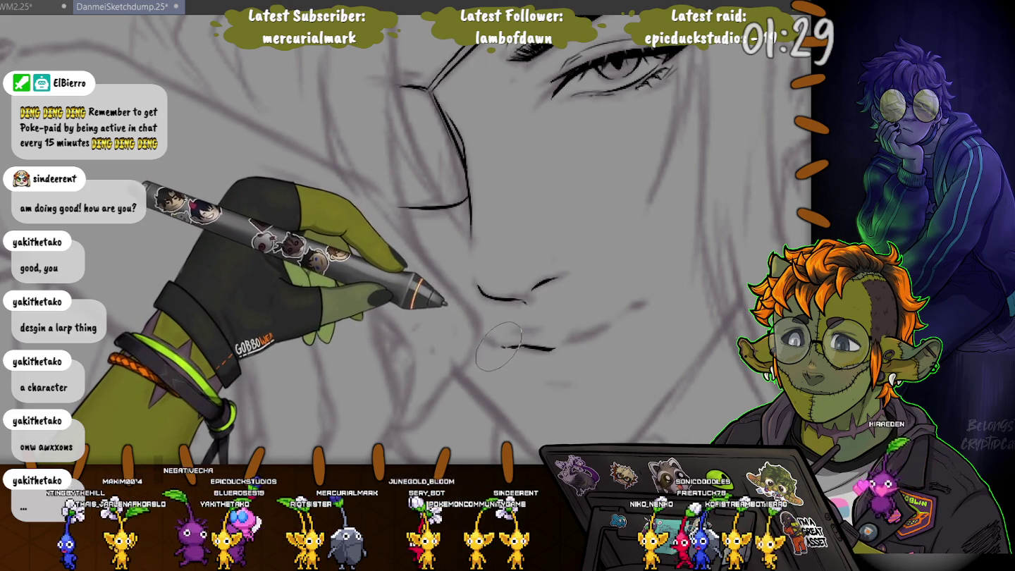
pyautogui.moveTo(556, 344); pyautogui.dragTo(607, 326)
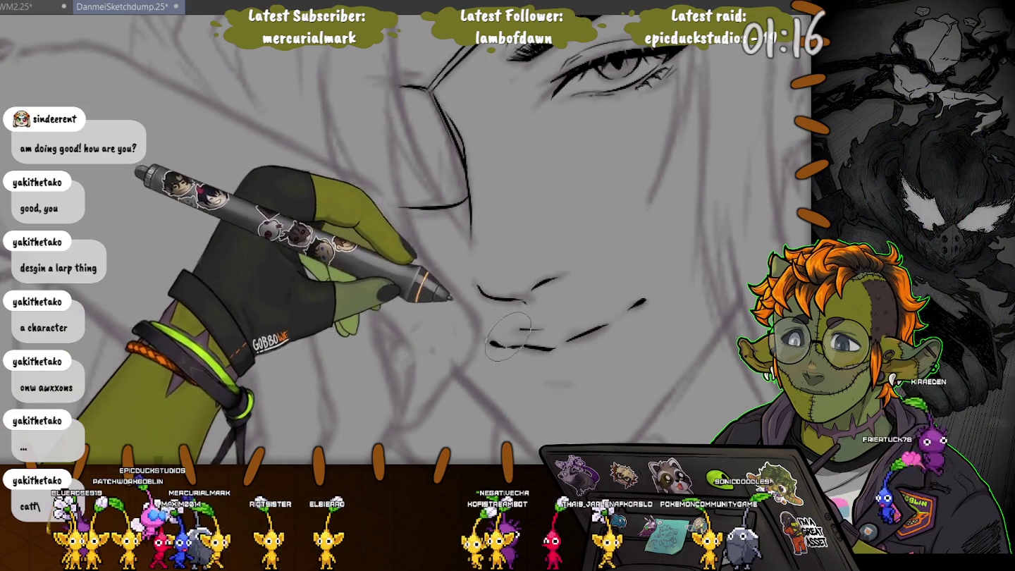
pyautogui.moveTo(551, 384); pyautogui.dragTo(571, 383)
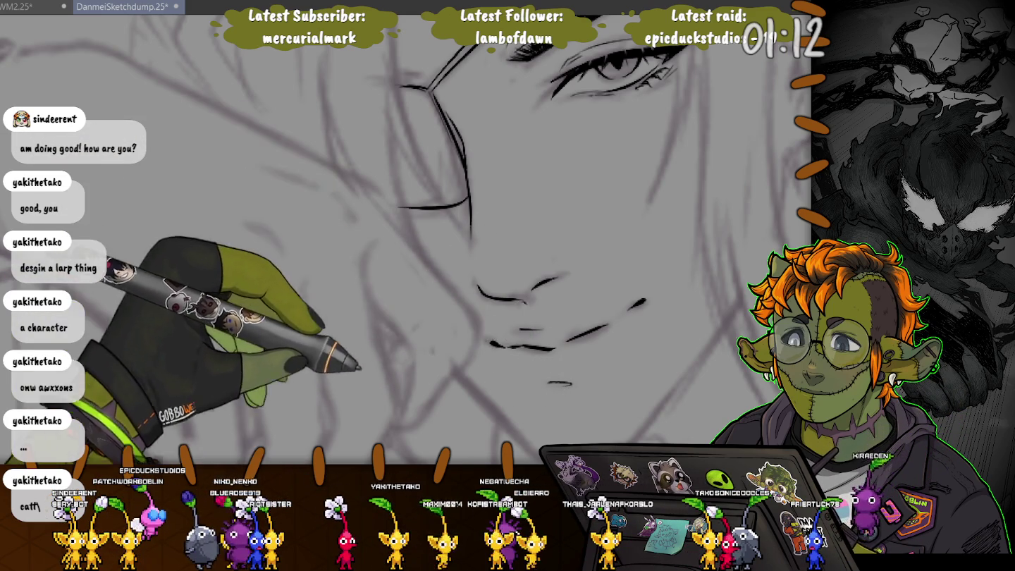
pyautogui.scroll(-3, 449, 287)
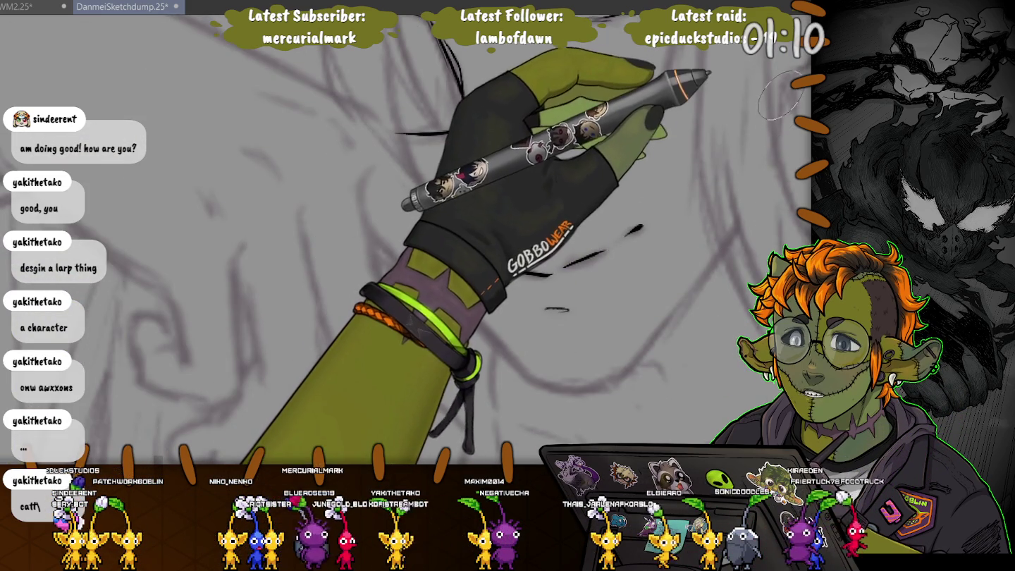
# Draw the jawline down toward the chin and ink the inner curve of the ear
pyautogui.moveTo(739, 226)
pyautogui.mouseDown()
pyautogui.moveTo(592, 380)
pyautogui.moveTo(456, 294)
pyautogui.mouseUp()
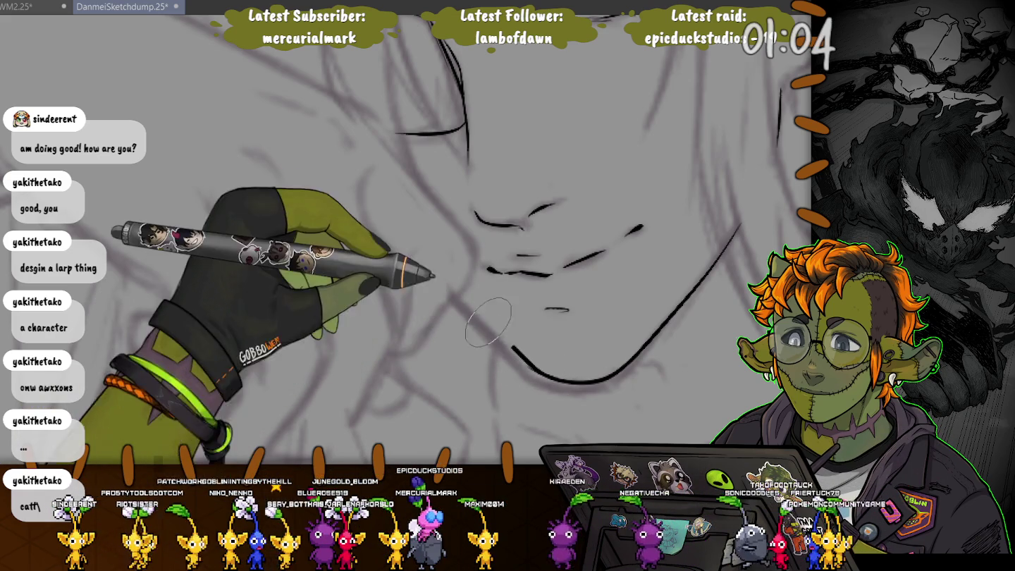
pyautogui.moveTo(411, 227); pyautogui.dragTo(256, 390)
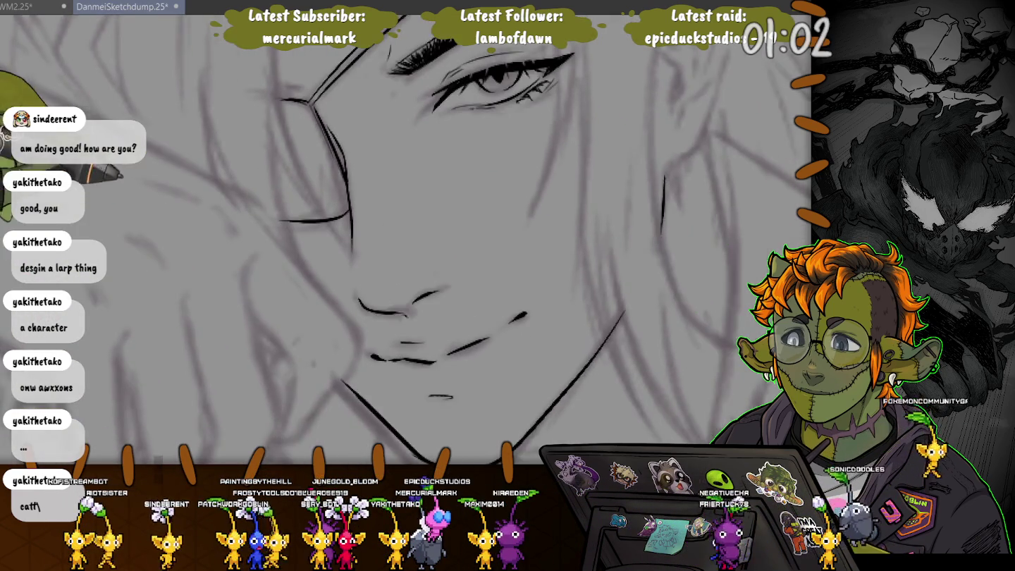
pyautogui.moveTo(613, 143); pyautogui.dragTo(621, 222)
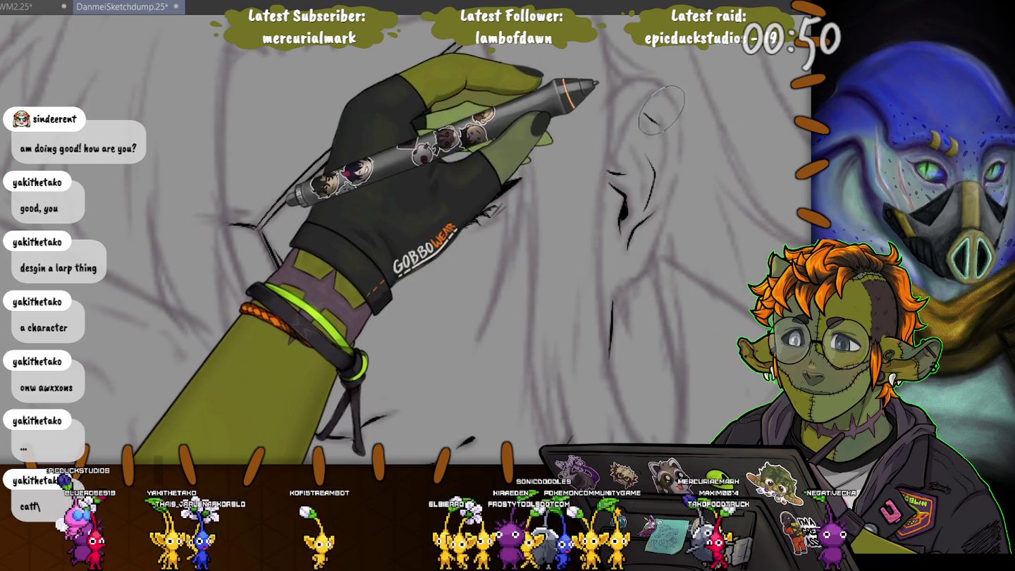
pyautogui.moveTo(662, 117); pyautogui.dragTo(675, 167)
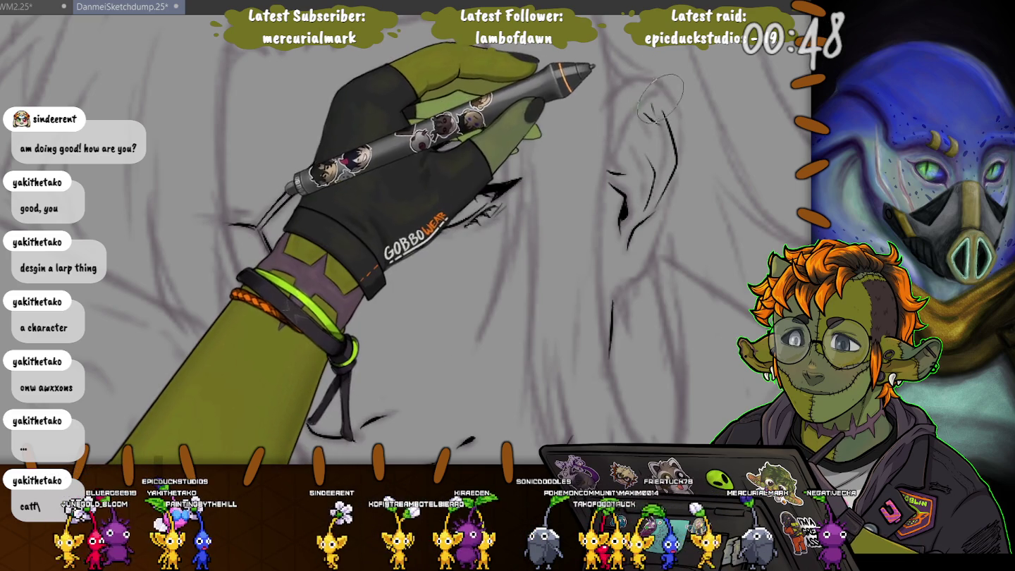
# Ink the outer edge of the ear, keeping a small brush size
pyautogui.moveTo(615, 155)
pyautogui.mouseDown()
pyautogui.moveTo(636, 97)
pyautogui.moveTo(655, 80)
pyautogui.moveTo(678, 158)
pyautogui.moveTo(627, 282)
pyautogui.mouseUp()
pyautogui.scroll(-3, 627, 282)
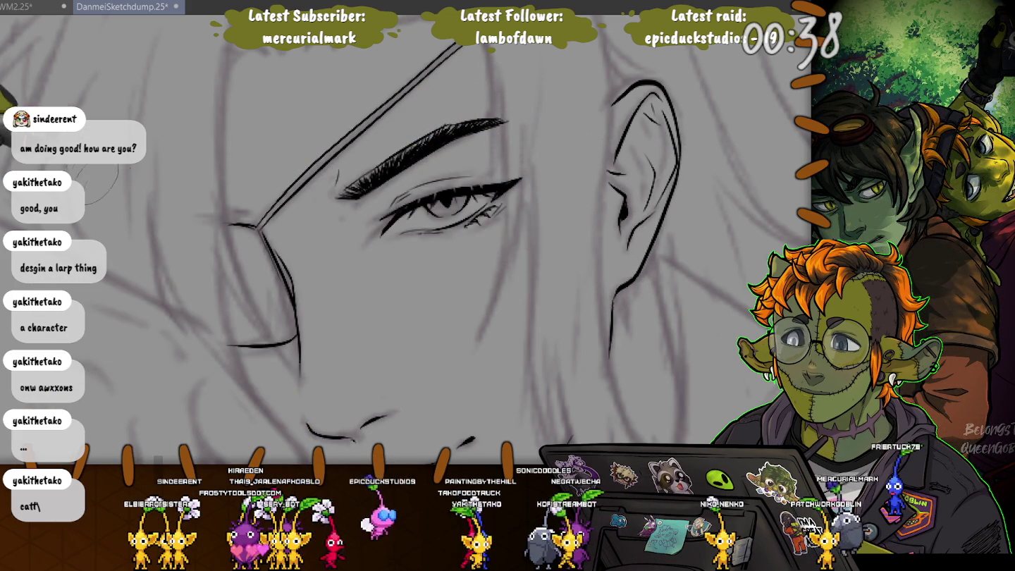
pyautogui.scroll(3, 654, 212)
pyautogui.press(']')
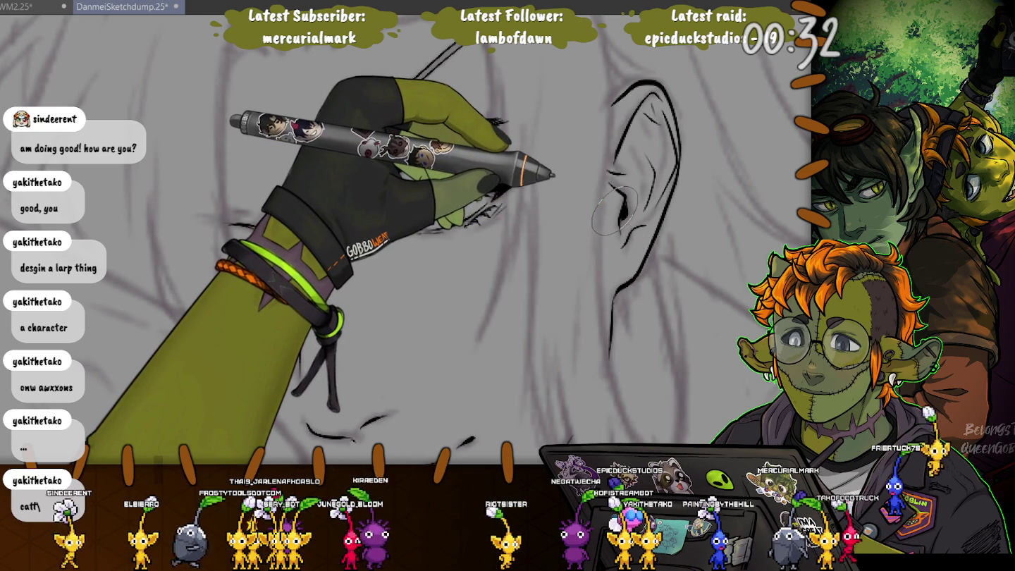
pyautogui.press('[')
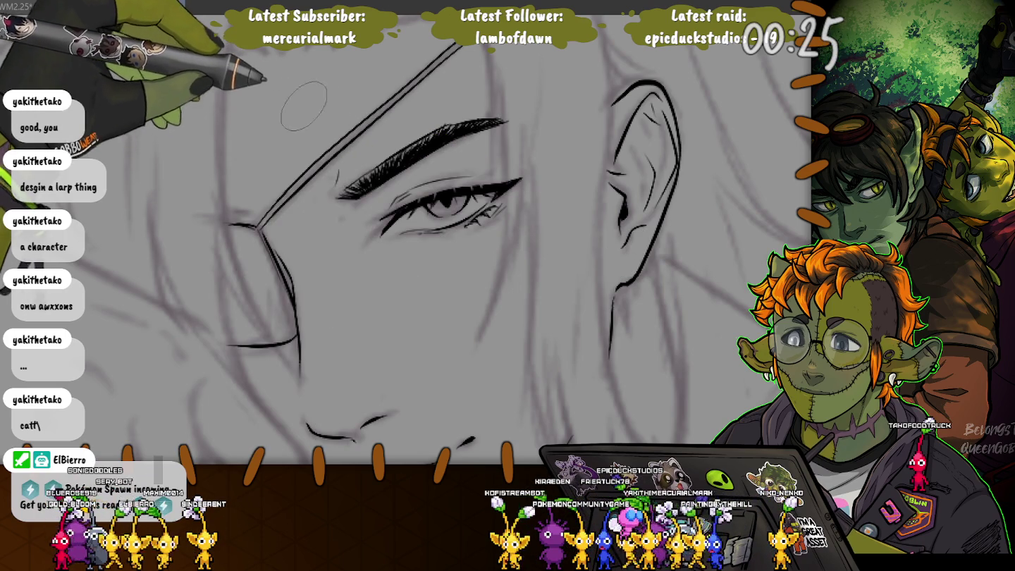
# Draw a long black line from beside the ear down the side of the face
pyautogui.moveTo(332, 115); pyautogui.dragTo(351, 10)
pyautogui.moveTo(486, 461); pyautogui.dragTo(441, 286)
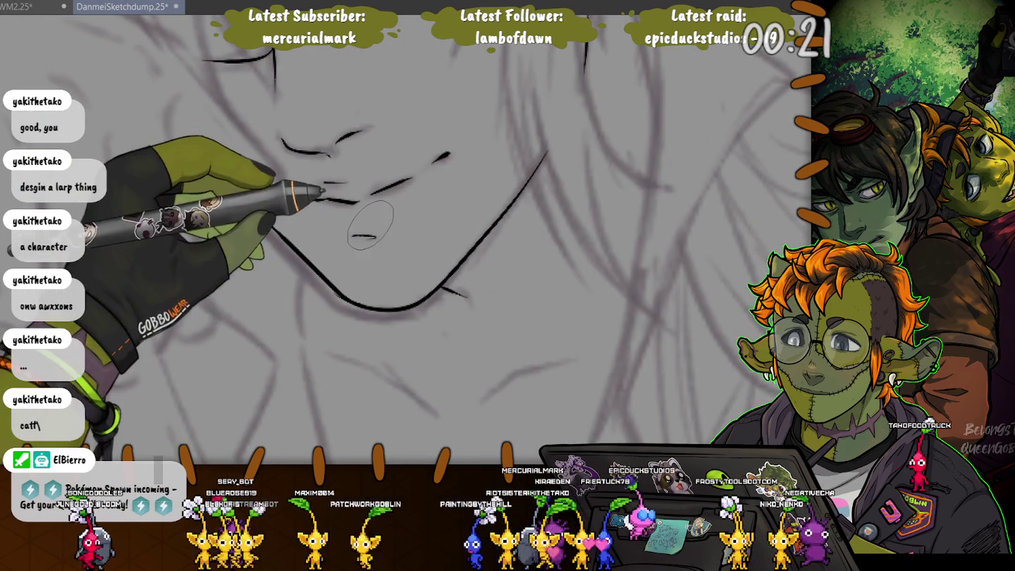
pyautogui.moveTo(441, 286); pyautogui.dragTo(435, 461)
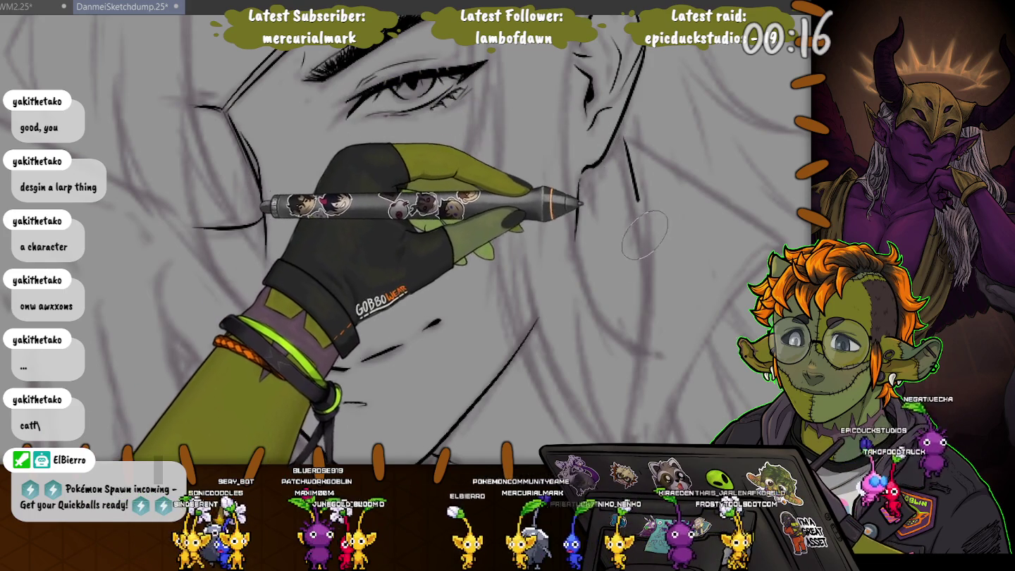
pyautogui.moveTo(632, 145); pyautogui.dragTo(647, 296)
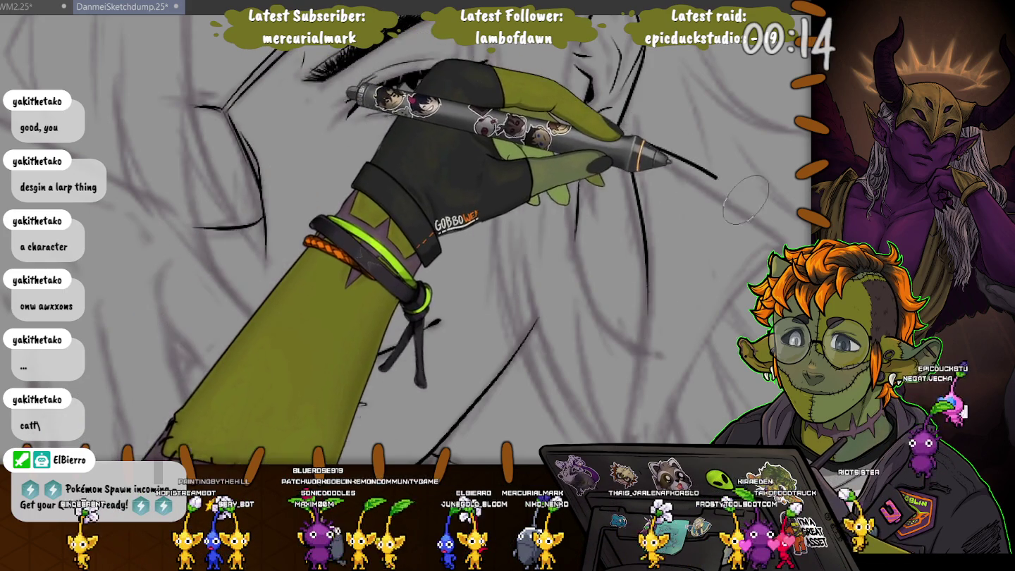
pyautogui.moveTo(637, 141); pyautogui.dragTo(783, 232)
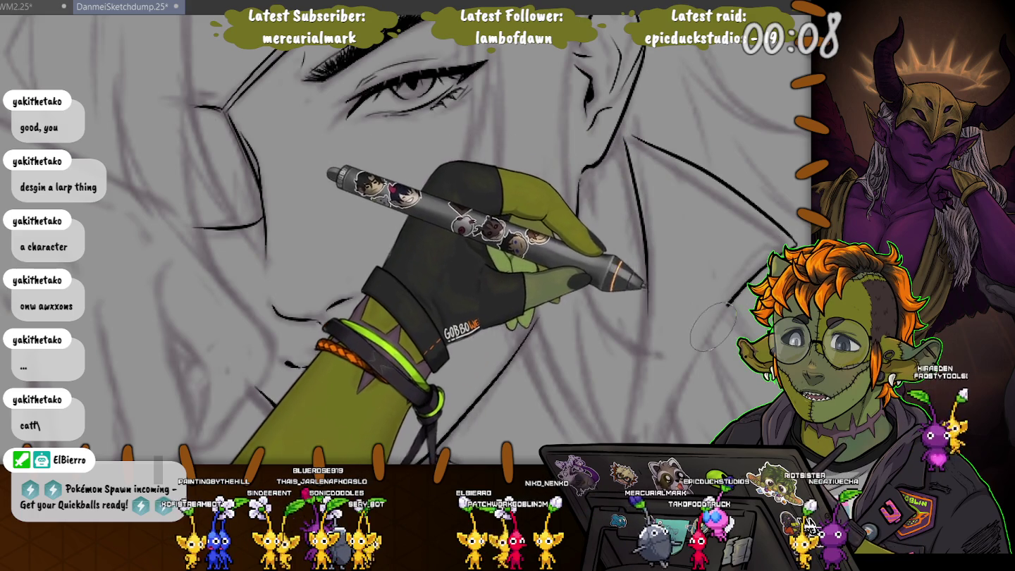
# Continue the face-side stroke past the jaw, then ink the angled neck outline under the chin
pyautogui.scroll(-3, 701, 295)
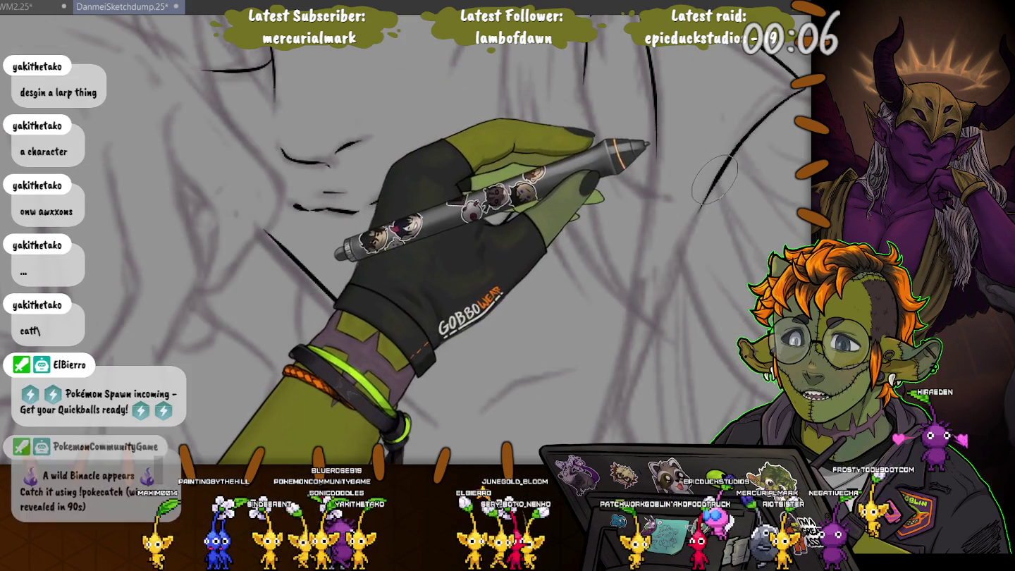
pyautogui.moveTo(681, 248); pyautogui.dragTo(631, 374)
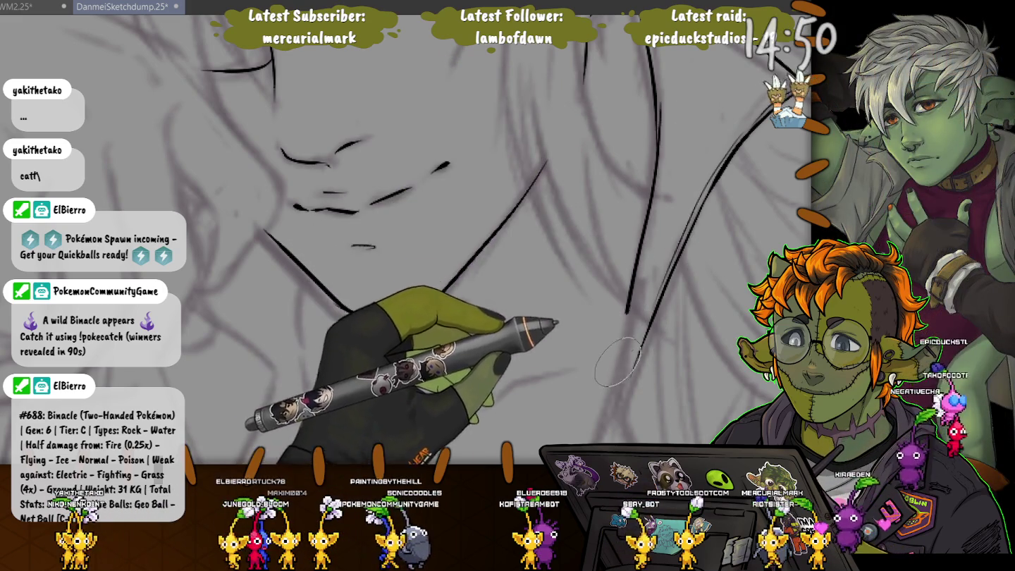
pyautogui.moveTo(649, 205)
pyautogui.mouseDown()
pyautogui.moveTo(586, 83)
pyautogui.moveTo(612, 162)
pyautogui.mouseUp()
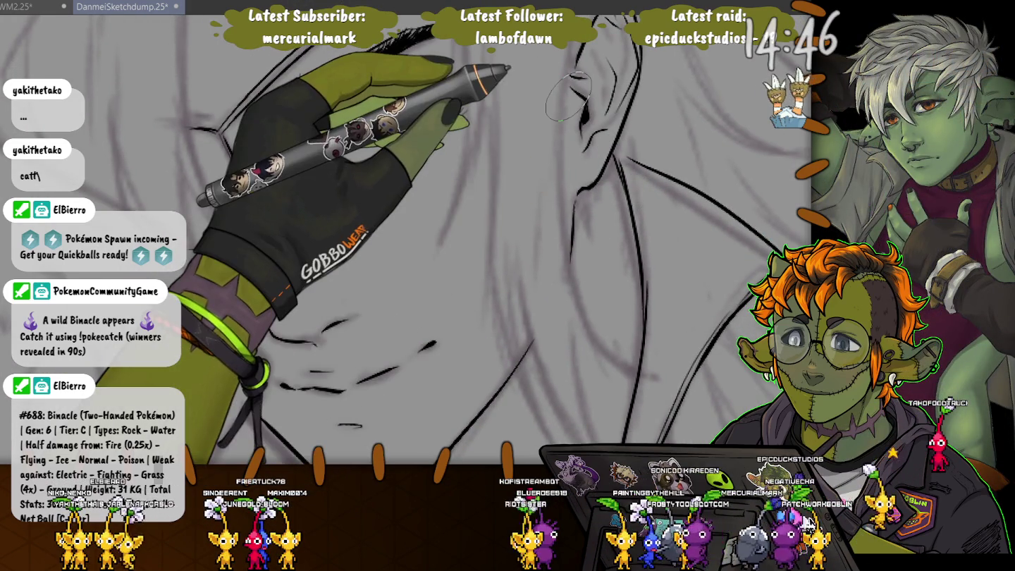
pyautogui.moveTo(568, 97); pyautogui.dragTo(556, 15)
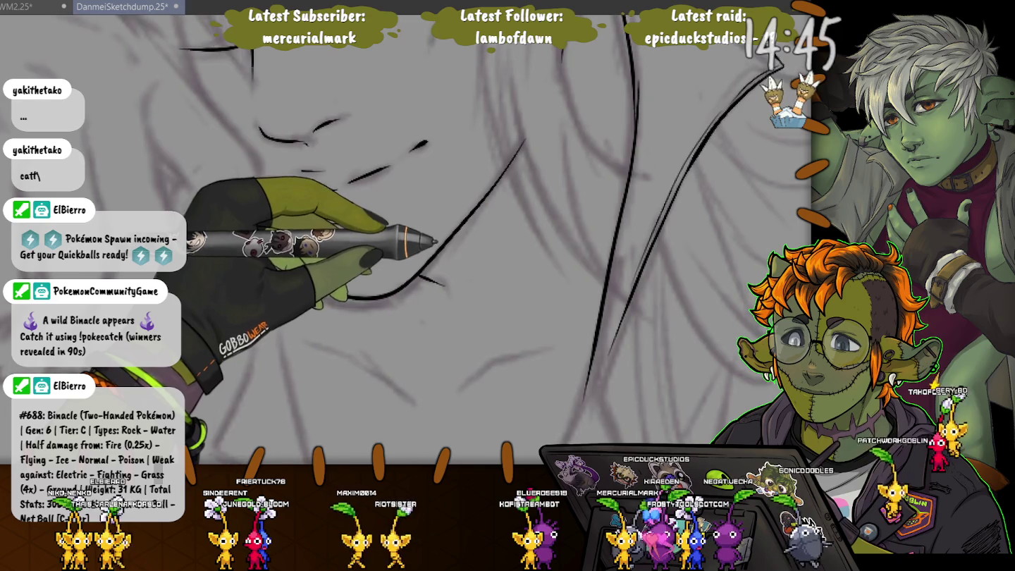
pyautogui.moveTo(634, 127); pyautogui.dragTo(637, 167)
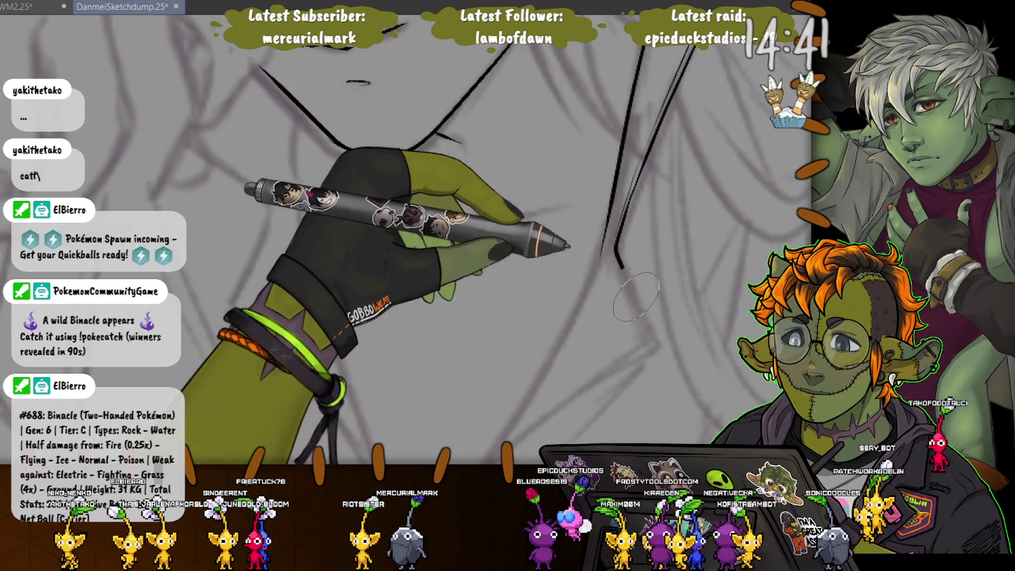
pyautogui.moveTo(620, 266); pyautogui.dragTo(511, 451)
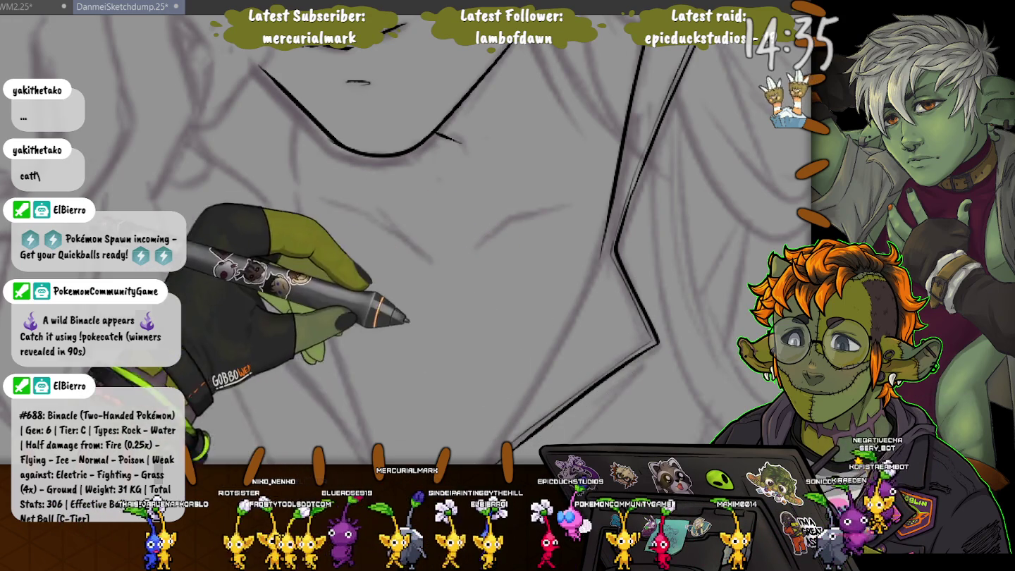
pyautogui.moveTo(485, 372); pyautogui.dragTo(526, 263)
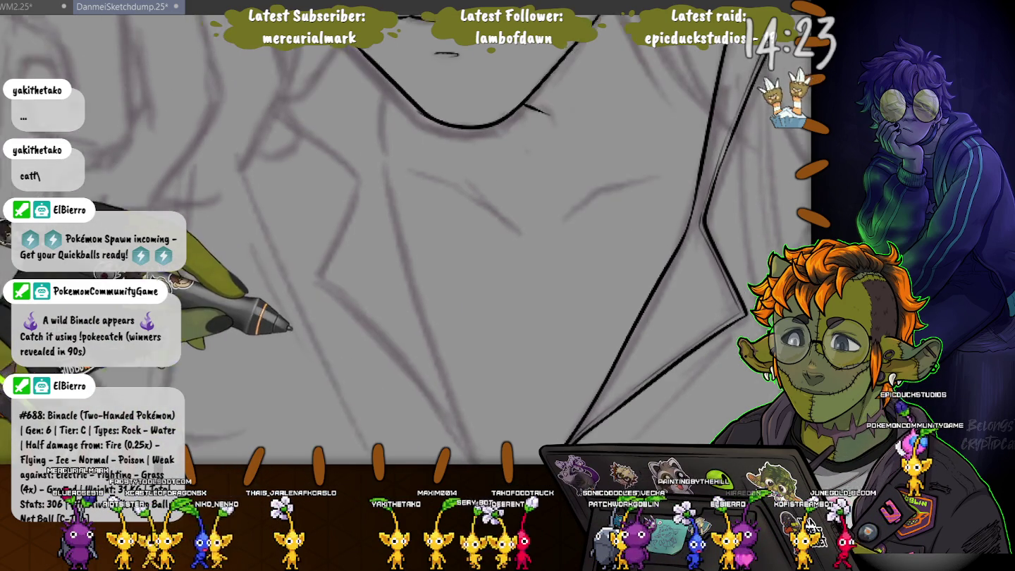
# Rotate the canvas and ink the left collar opening plus a short neck line toward the chin
pyautogui.moveTo(488, 414); pyautogui.dragTo(423, 367)
pyautogui.moveTo(381, 331)
pyautogui.mouseDown()
pyautogui.moveTo(624, 425)
pyautogui.moveTo(493, 53)
pyautogui.mouseUp()
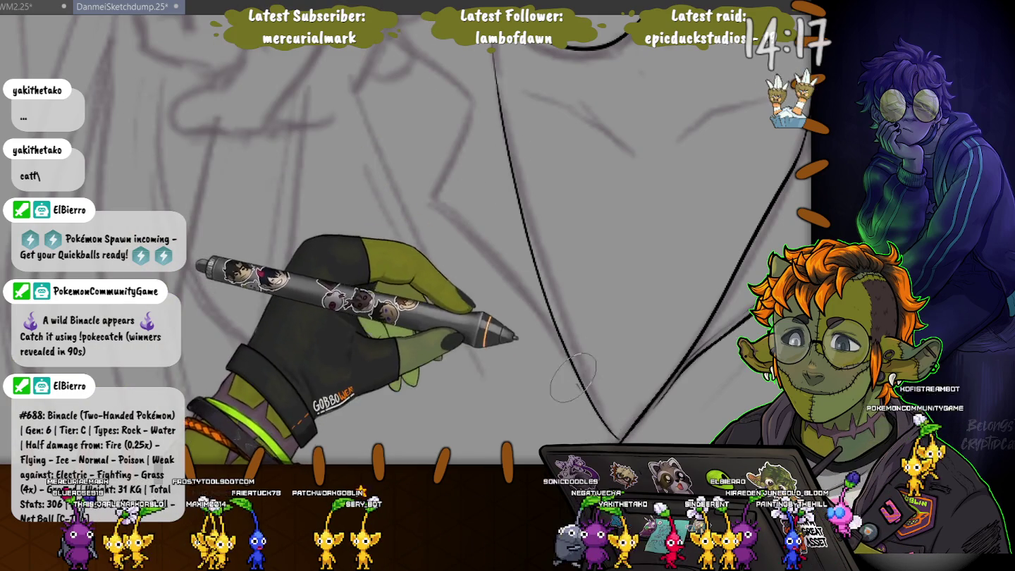
pyautogui.moveTo(577, 374); pyautogui.dragTo(465, 233)
pyautogui.moveTo(436, 203); pyautogui.dragTo(496, 255)
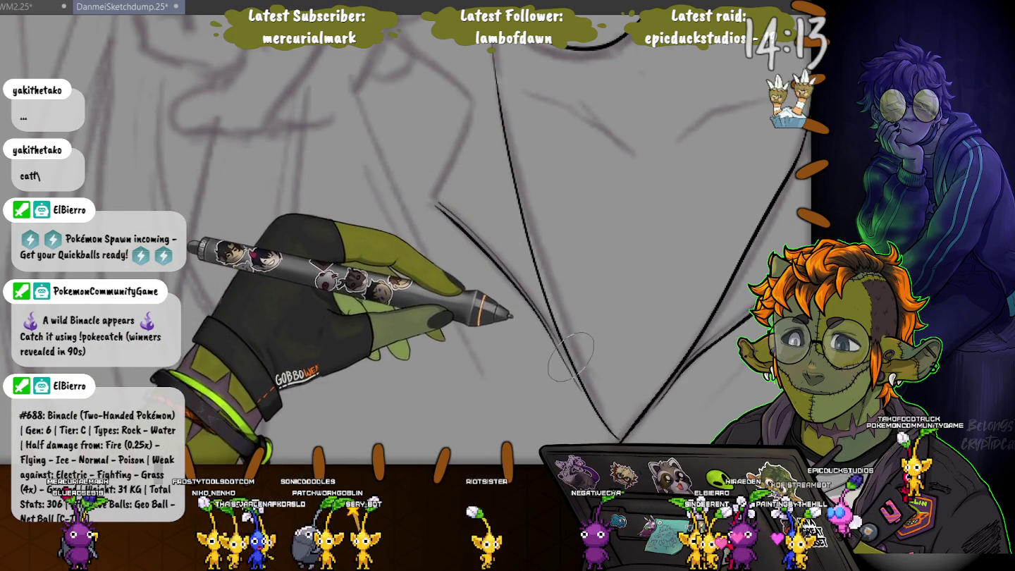
pyautogui.scroll(-3, 534, 303)
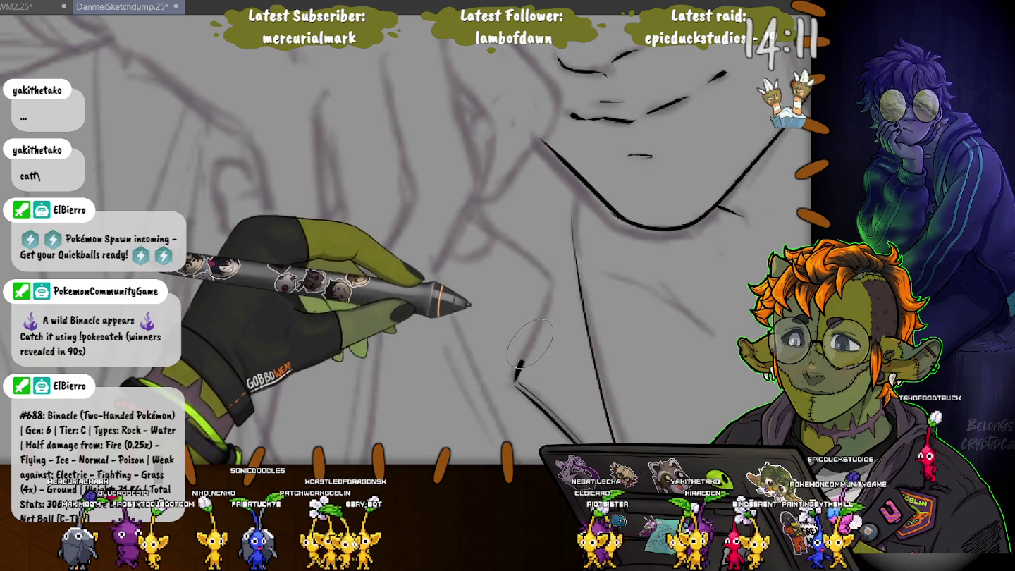
pyautogui.moveTo(520, 370); pyautogui.dragTo(549, 296)
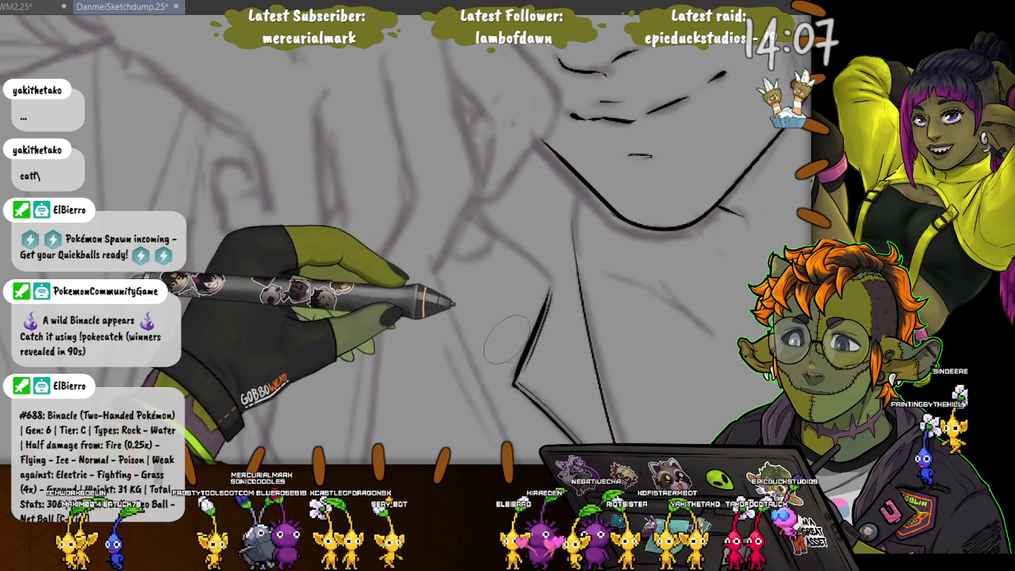
# Ink a line along the collar and the collar's right edge
pyautogui.moveTo(512, 383)
pyautogui.mouseDown()
pyautogui.moveTo(442, 286)
pyautogui.moveTo(557, 380)
pyautogui.mouseUp()
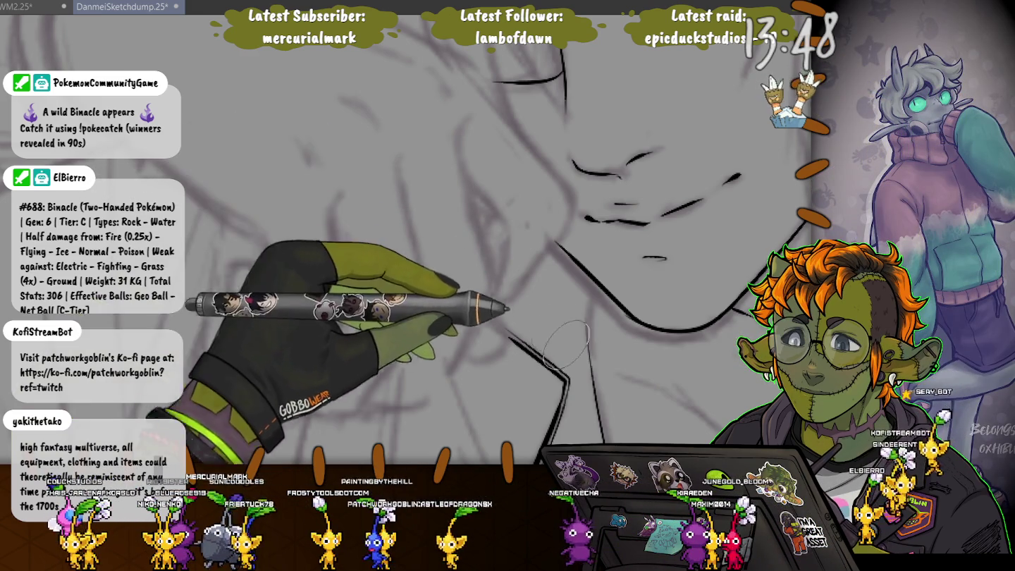
pyautogui.moveTo(588, 314)
pyautogui.mouseDown()
pyautogui.moveTo(486, 155)
pyautogui.moveTo(485, 176)
pyautogui.mouseUp()
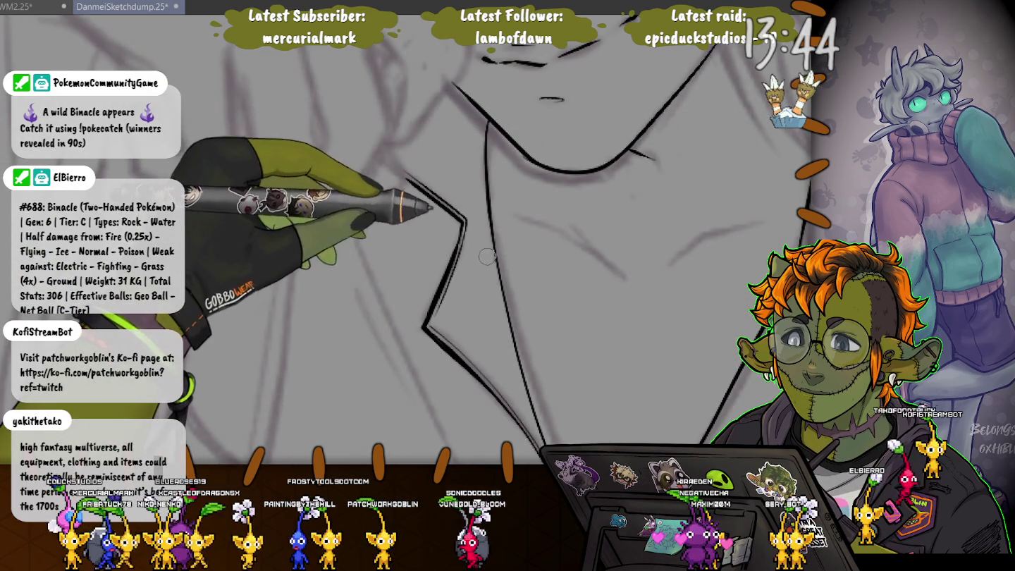
pyautogui.moveTo(485, 245); pyautogui.dragTo(356, 157)
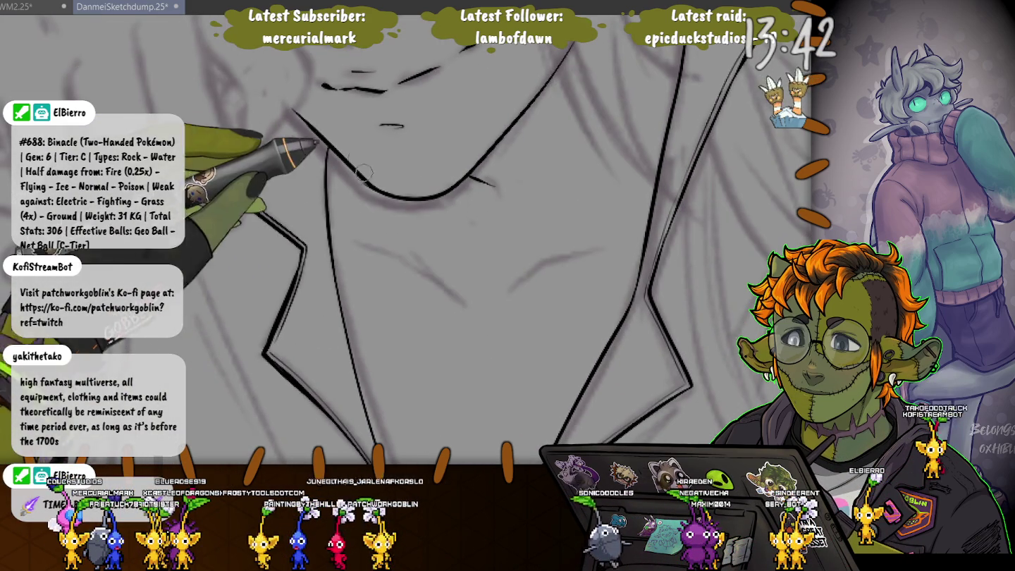
pyautogui.moveTo(352, 241); pyautogui.dragTo(458, 299)
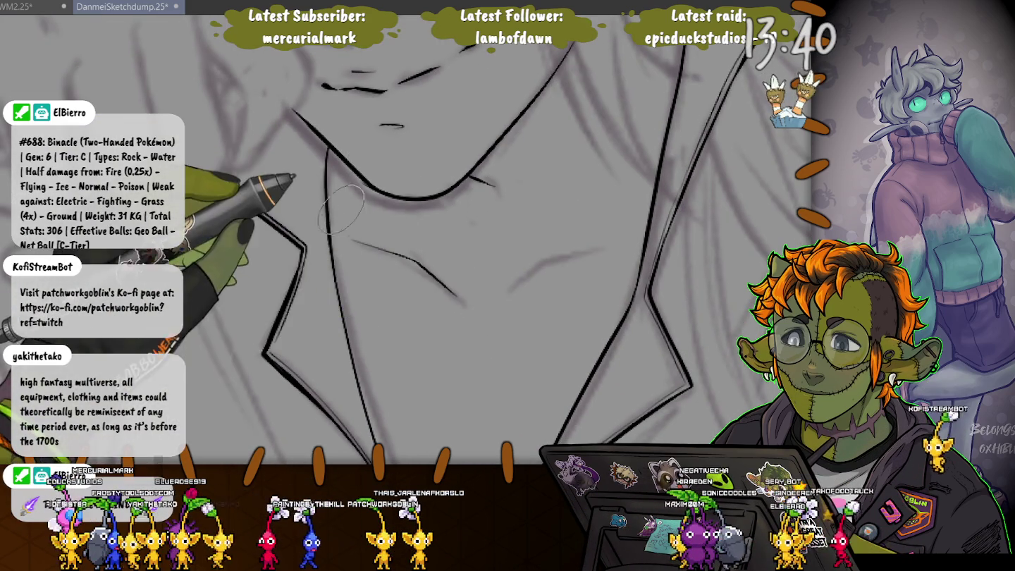
pyautogui.moveTo(625, 236); pyautogui.dragTo(502, 298)
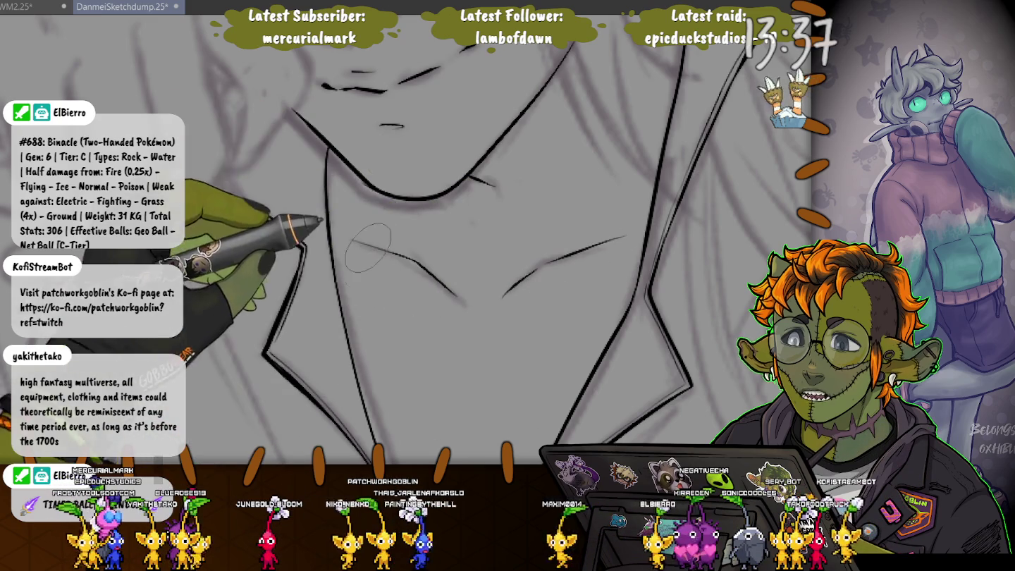
# Check the face, undo the bad diagonal collar stroke and redraw it
pyautogui.moveTo(369, 225); pyautogui.dragTo(384, 458)
pyautogui.moveTo(479, 285); pyautogui.dragTo(136, 102)
pyautogui.moveTo(142, 162); pyautogui.dragTo(143, 131)
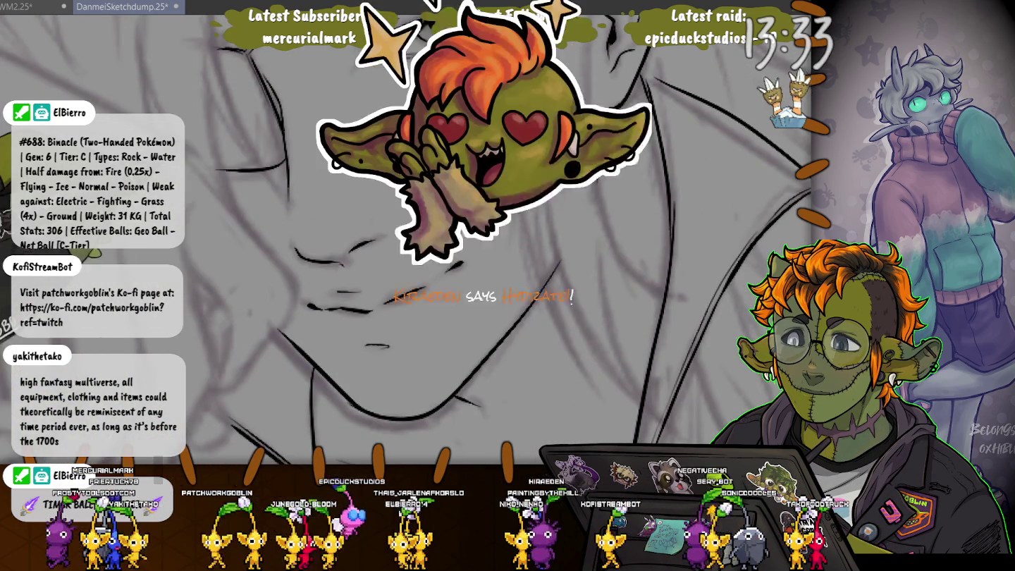
pyautogui.moveTo(707, 422)
pyautogui.mouseDown()
pyautogui.moveTo(707, 231)
pyautogui.moveTo(726, 194)
pyautogui.mouseUp()
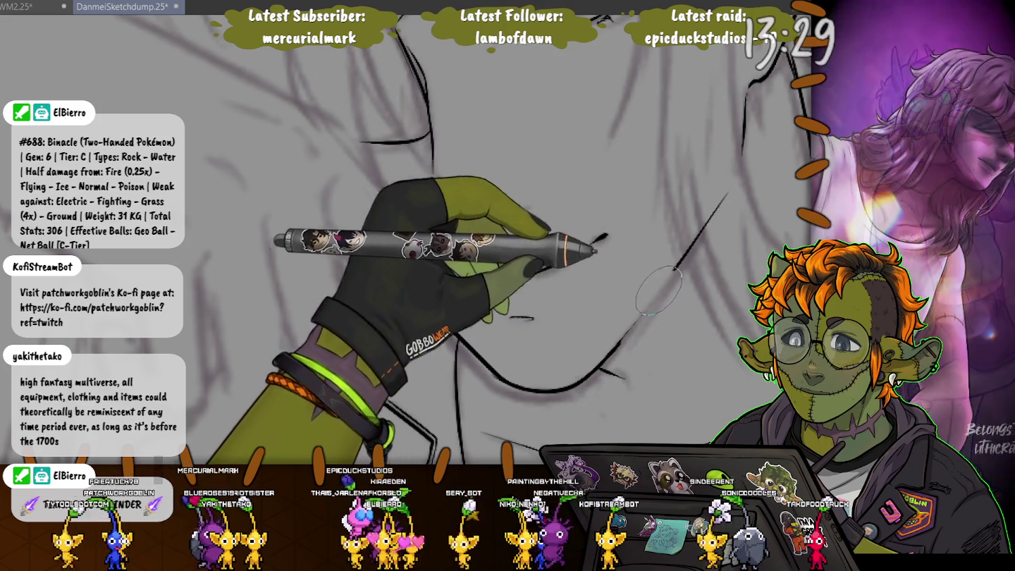
pyautogui.hotkey('ctrl', 'z')
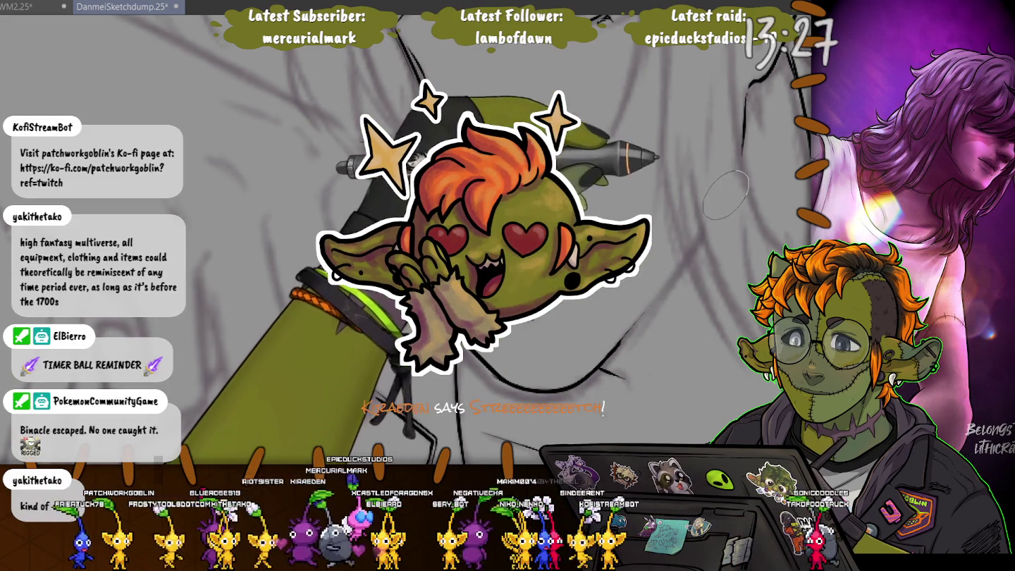
pyautogui.moveTo(724, 197); pyautogui.dragTo(605, 293)
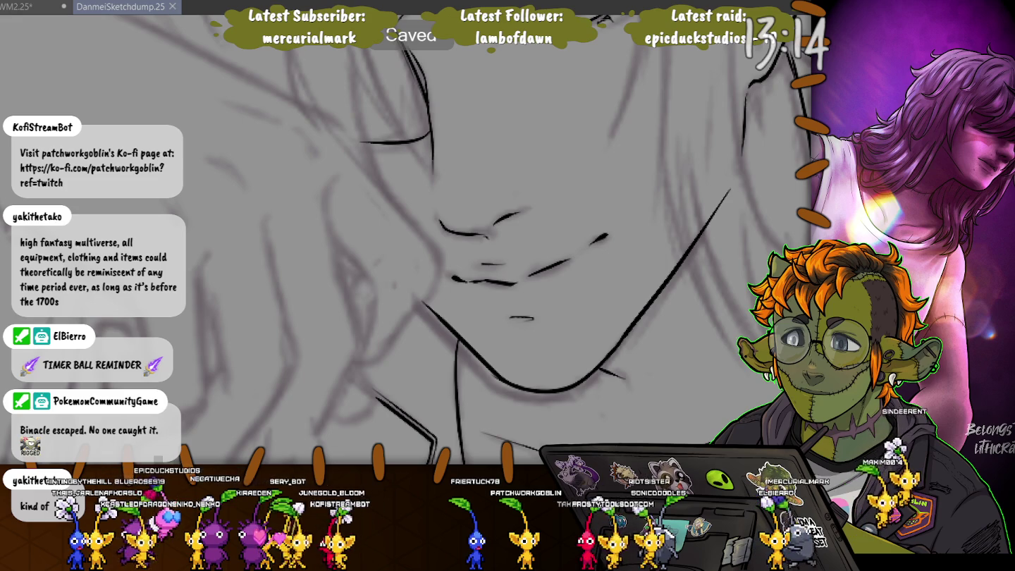
# Zoom out until the inked eye, brow, ear, jaw, neck and collar all fit on screen
pyautogui.scroll(2, 423, 239)
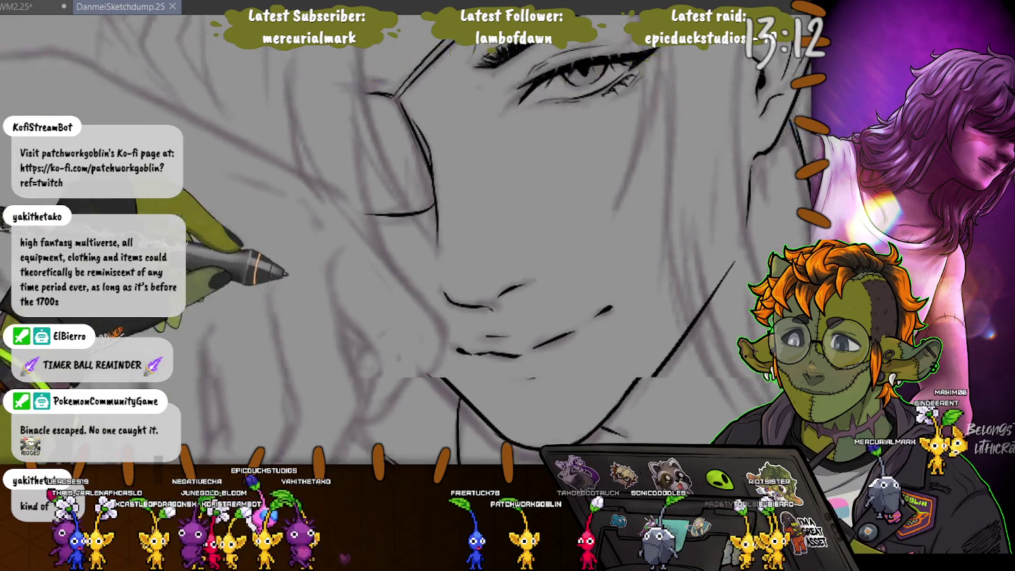
pyautogui.scroll(3, 239, 259)
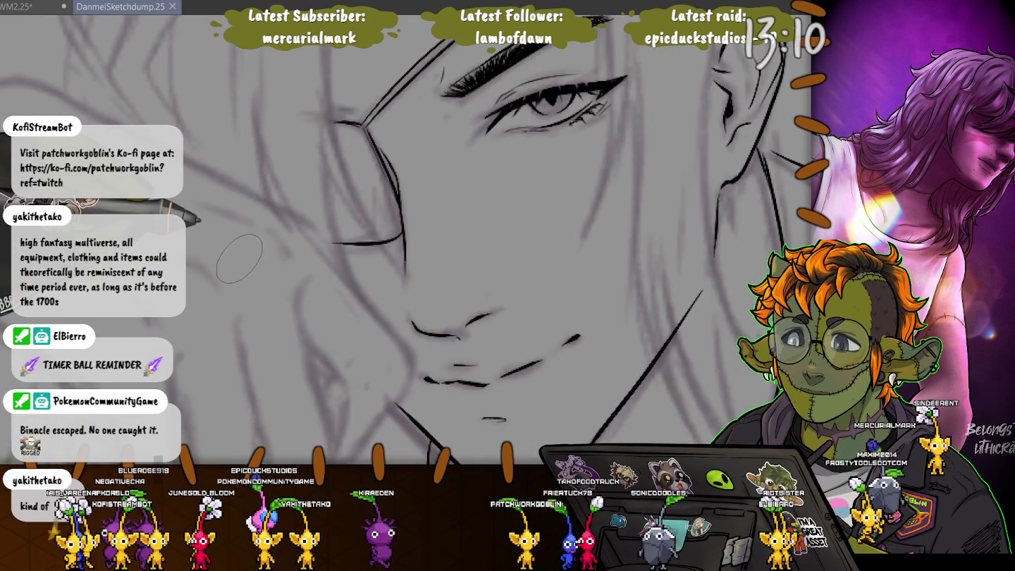
pyautogui.scroll(-1, 239, 259)
pyautogui.scroll(-1, 239, 259)
pyautogui.scroll(-1, 240, 258)
pyautogui.scroll(-1, 239, 259)
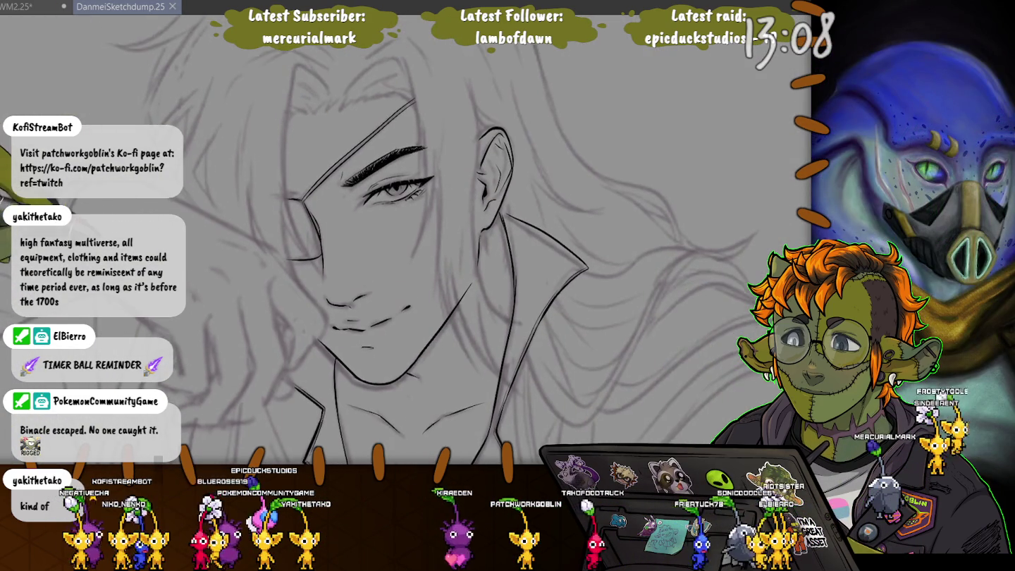
pyautogui.scroll(-1, 239, 258)
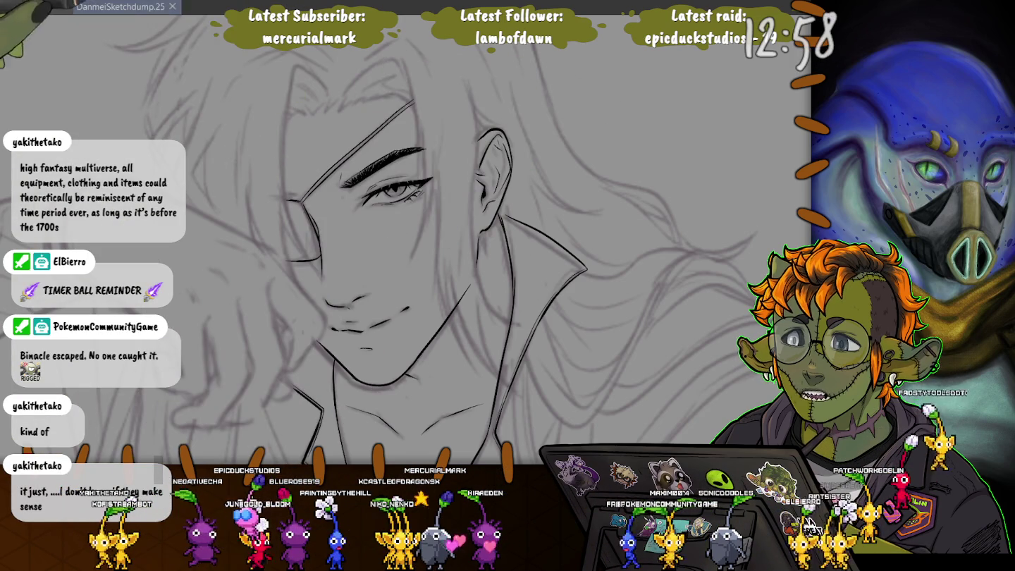
# Draw the letters of "Brb" in pen strokes in the blank space upper right of the face
pyautogui.moveTo(613, 74)
pyautogui.mouseDown()
pyautogui.moveTo(613, 112)
pyautogui.moveTo(638, 147)
pyautogui.mouseUp()
pyautogui.moveTo(624, 113)
pyautogui.mouseDown()
pyautogui.moveTo(634, 151)
pyautogui.moveTo(645, 148)
pyautogui.mouseUp()
pyautogui.moveTo(668, 64); pyautogui.dragTo(685, 129)
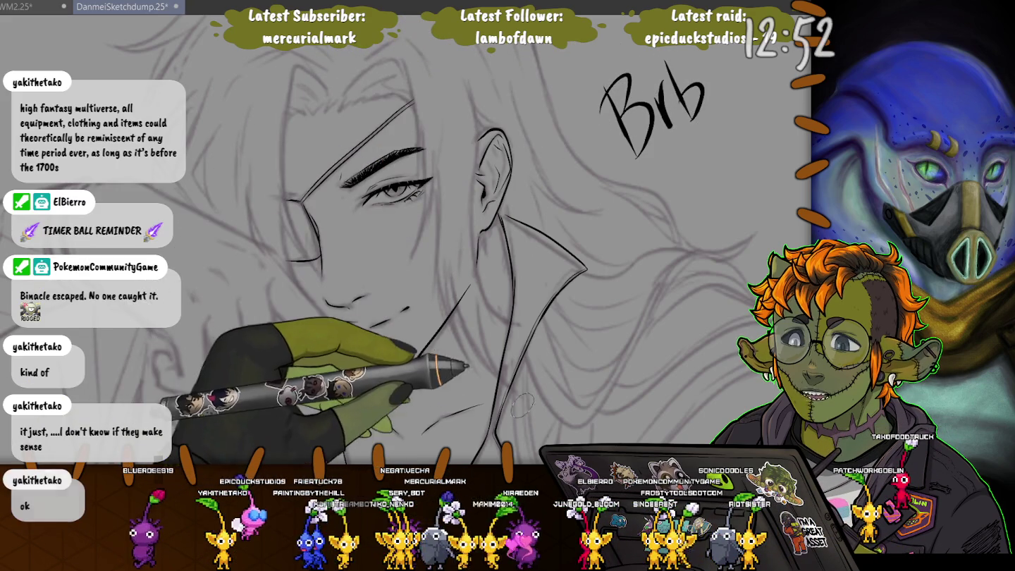
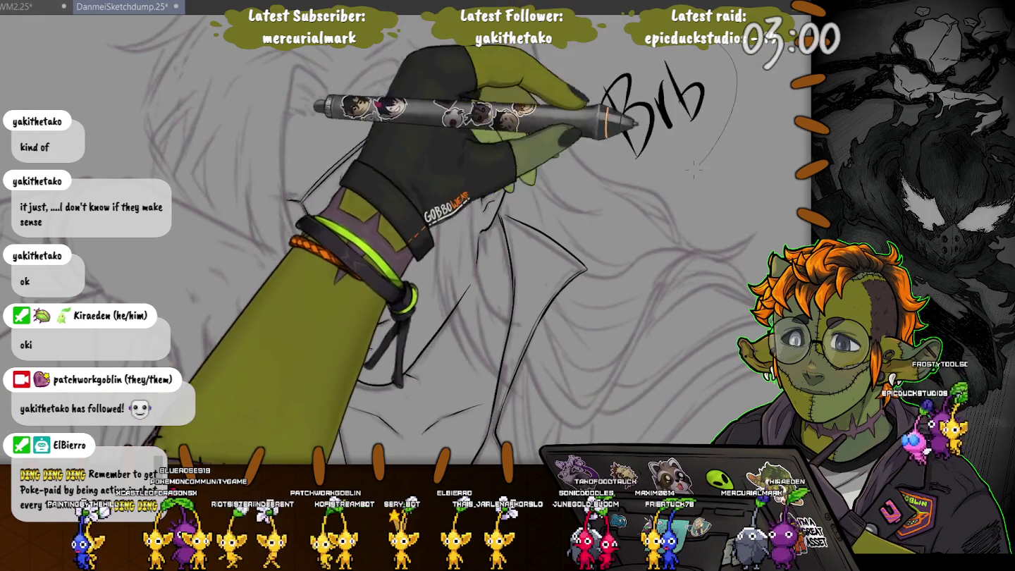
# Lasso the 'Brb' note at the top of the canvas, delete it, and deselect
pyautogui.moveTo(586, 64); pyautogui.dragTo(726, 156)
pyautogui.press('Delete')
pyautogui.hotkey('ctrl', 'd')
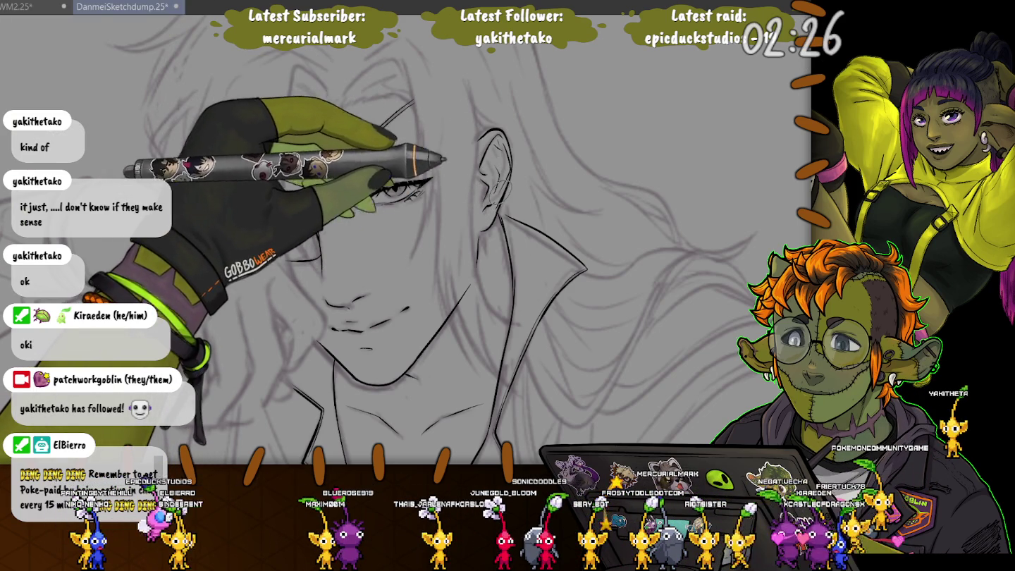
# Ink the lash line above the eye and an earring loop, then skew the inked lips into a new shape
pyautogui.moveTo(399, 153); pyautogui.dragTo(427, 150)
pyautogui.moveTo(483, 195); pyautogui.dragTo(482, 210)
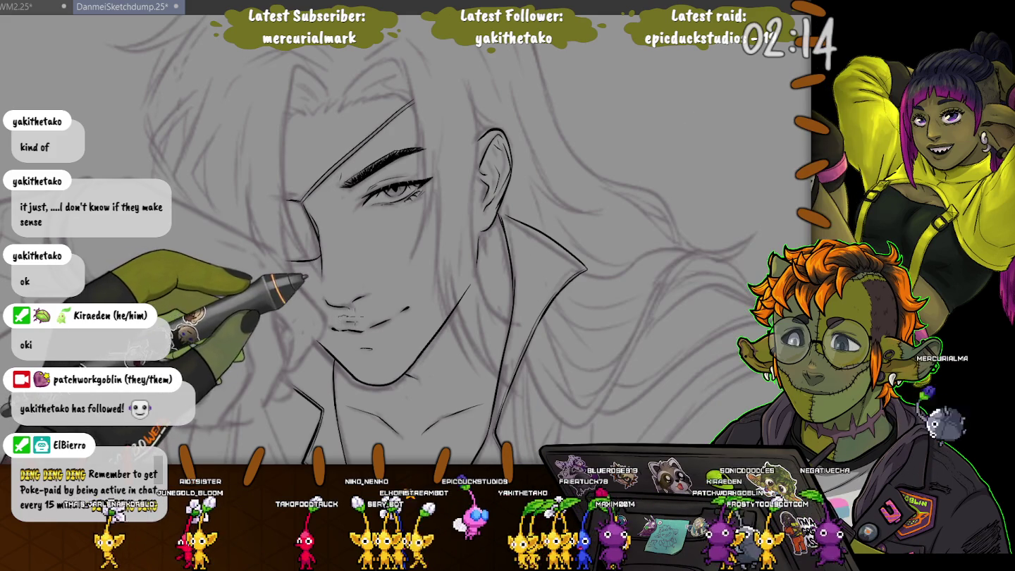
pyautogui.moveTo(395, 332); pyautogui.dragTo(471, 385)
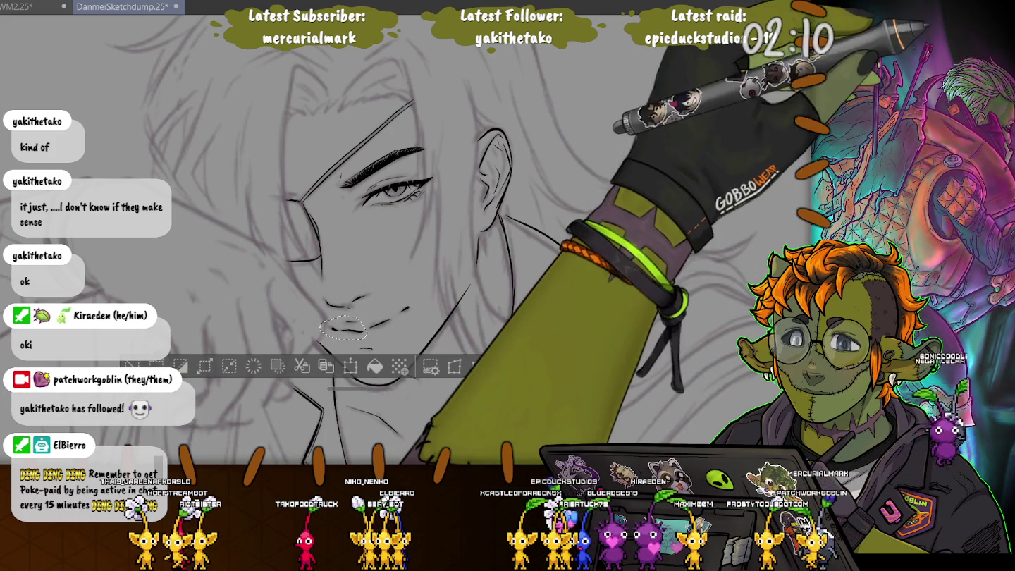
pyautogui.press('Tab')
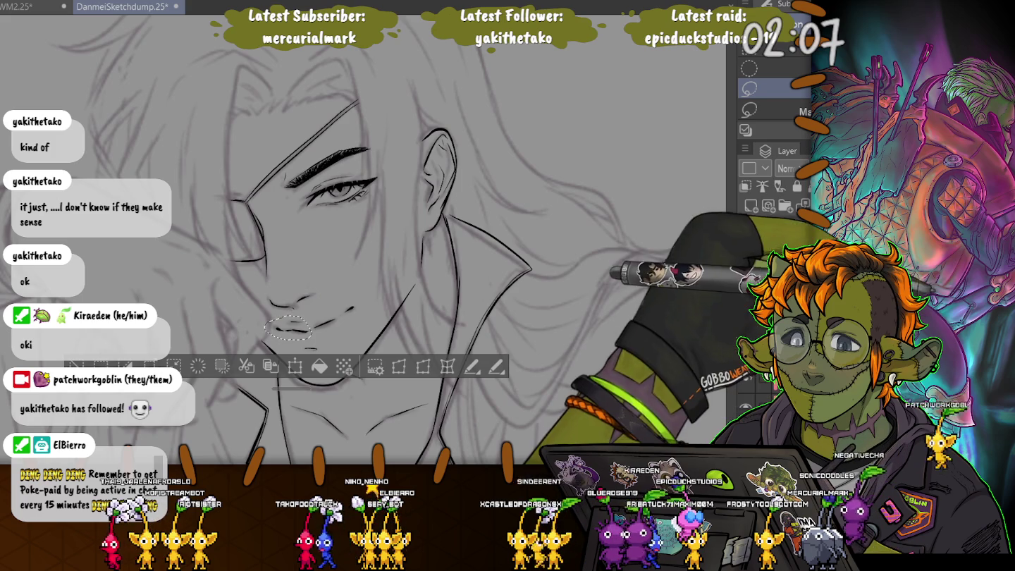
pyautogui.moveTo(264, 315)
pyautogui.mouseDown()
pyautogui.moveTo(255, 308)
pyautogui.moveTo(253, 336)
pyautogui.mouseUp()
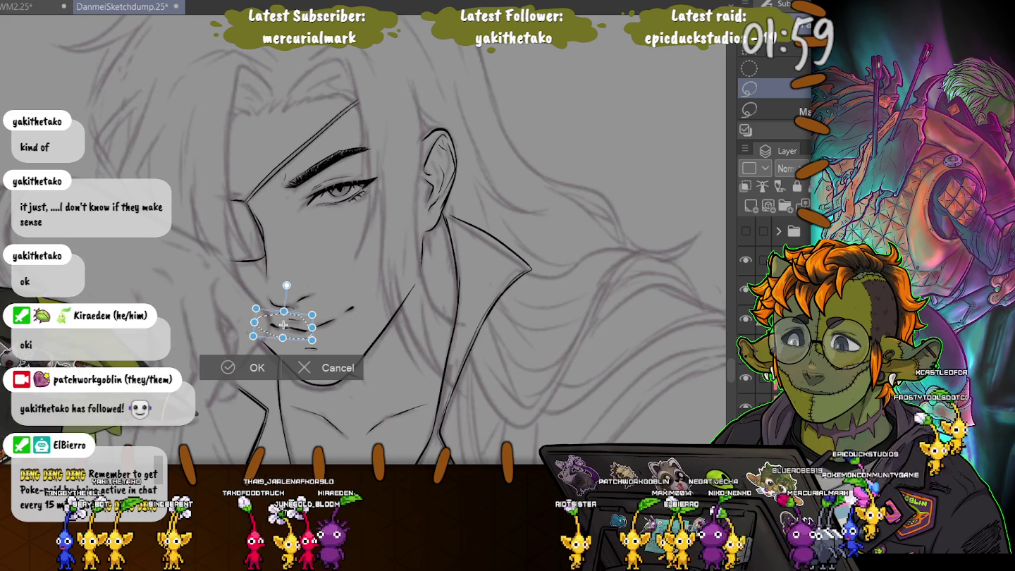
pyautogui.press('Return')
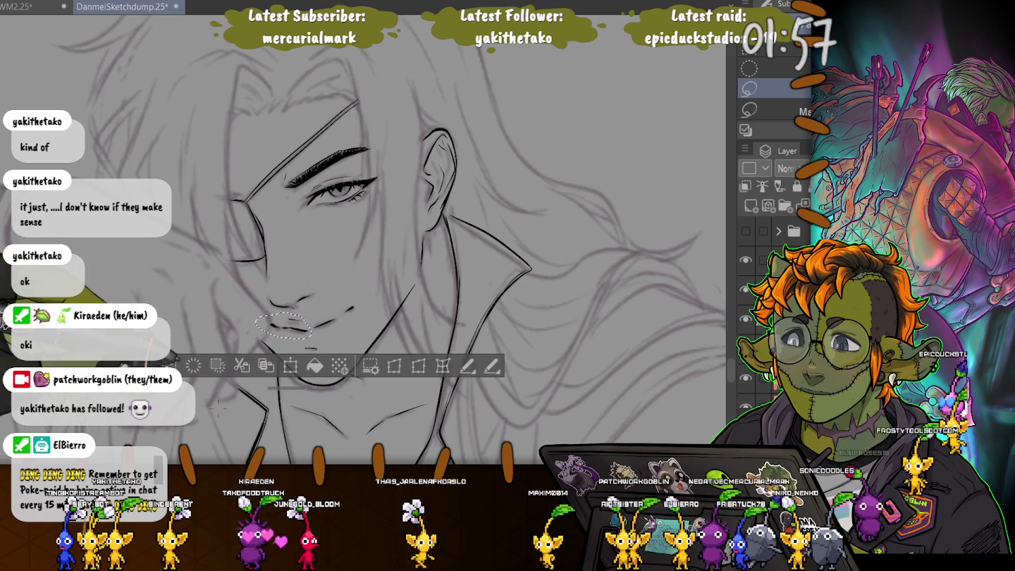
pyautogui.hotkey('ctrl', 'd')
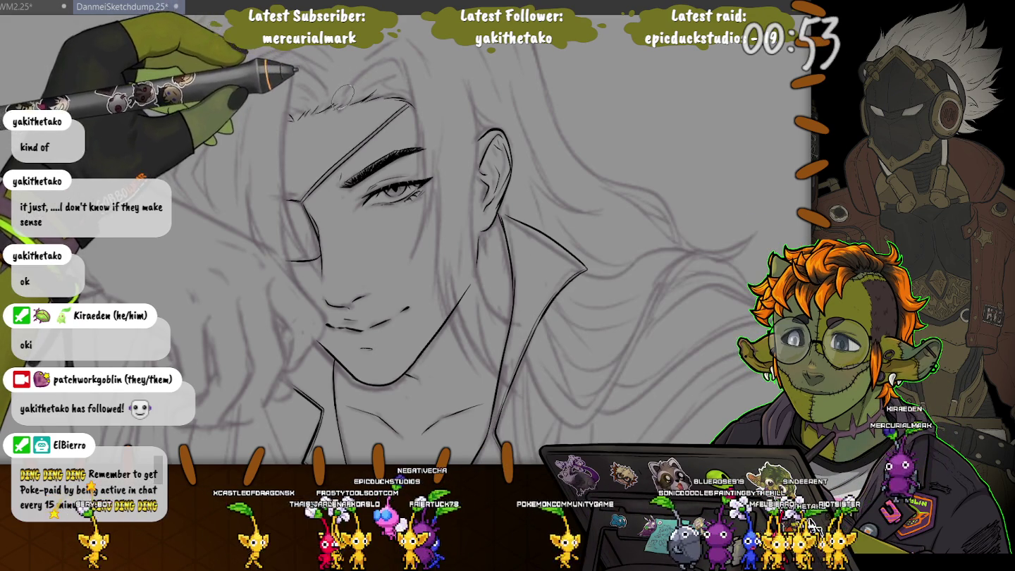
# Ink a hair curve along the top of the head toward the forehead
pyautogui.moveTo(349, 93); pyautogui.dragTo(422, 138)
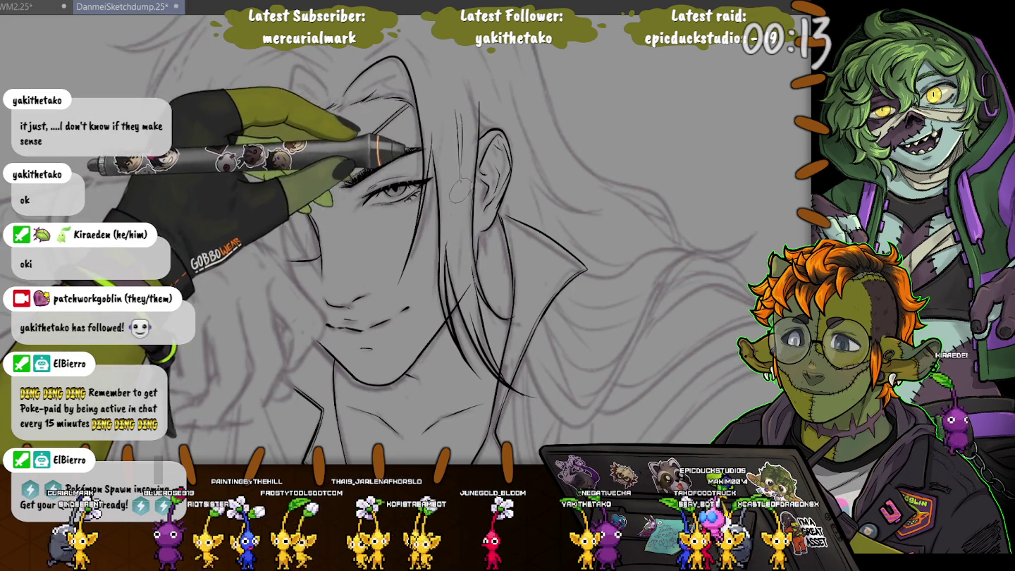
pyautogui.scroll(2, 447, 204)
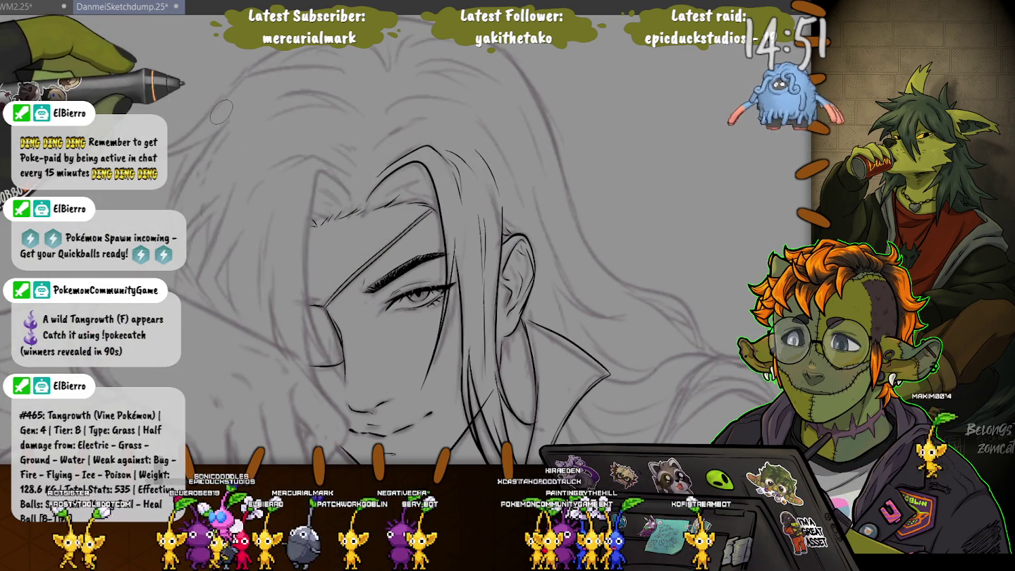
# Rotate and zoom the canvas in toward the face for inking hair strands
pyautogui.moveTo(220, 111); pyautogui.dragTo(588, 83)
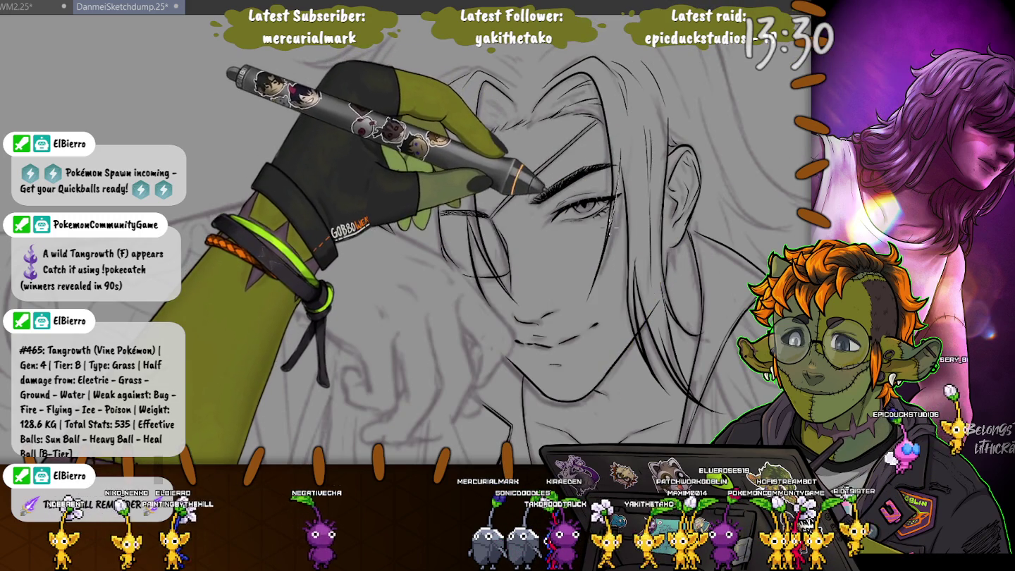
# Select and tidy the strokes around the left eye and eyebrow, then deselect
pyautogui.moveTo(612, 149); pyautogui.dragTo(619, 232)
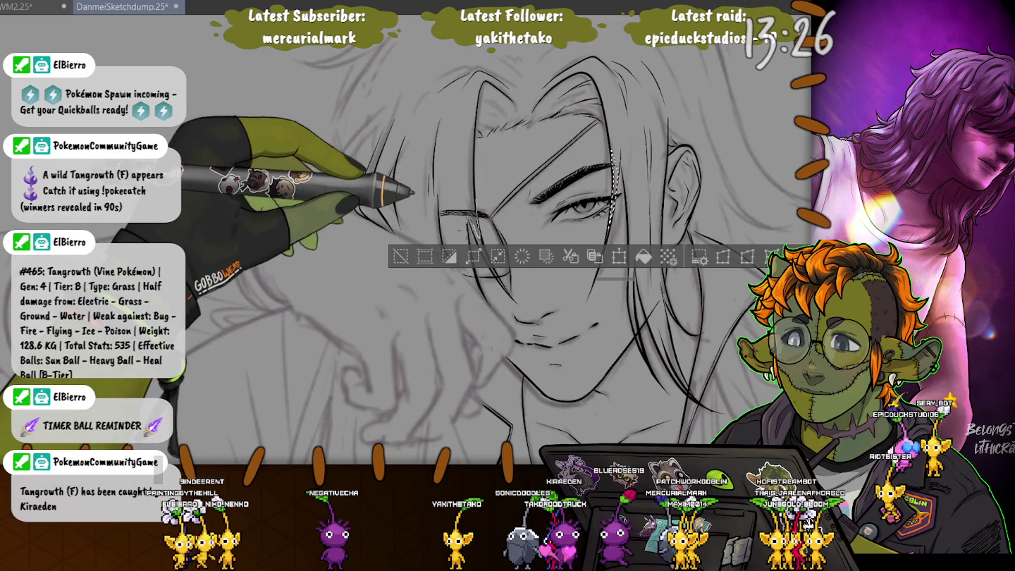
pyautogui.moveTo(457, 178); pyautogui.dragTo(443, 227)
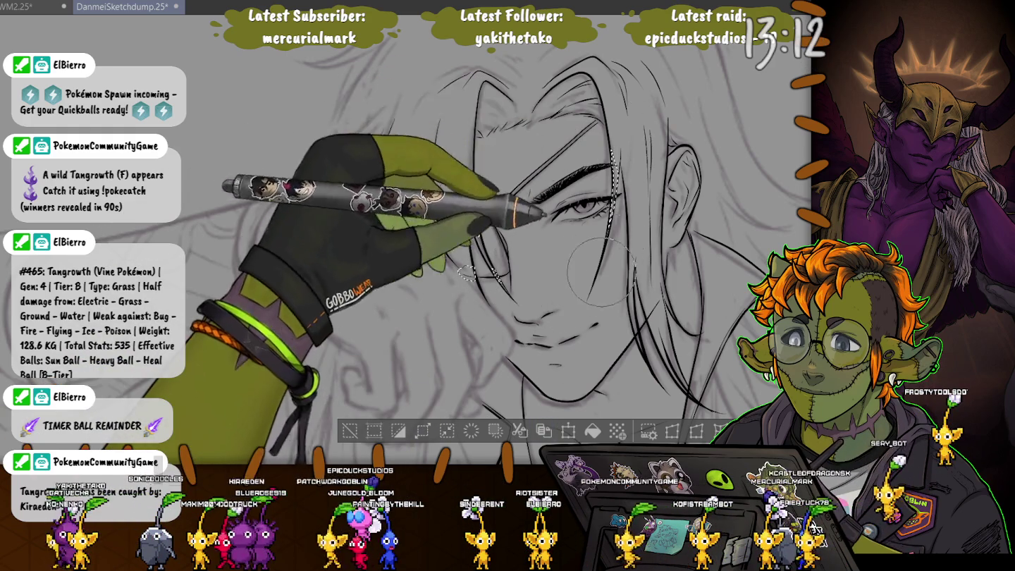
pyautogui.click(349, 429)
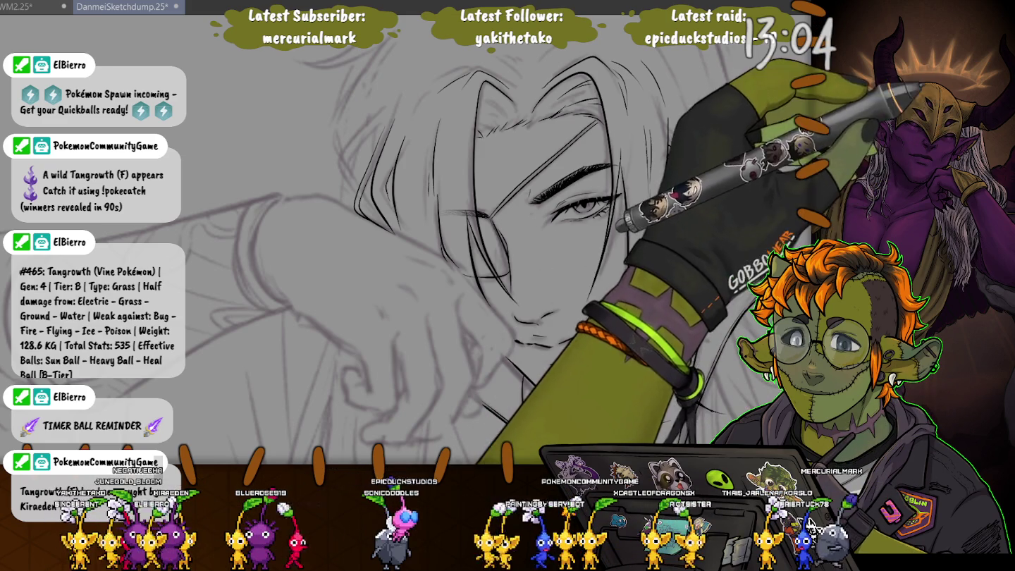
pyautogui.moveTo(444, 248); pyautogui.dragTo(448, 256)
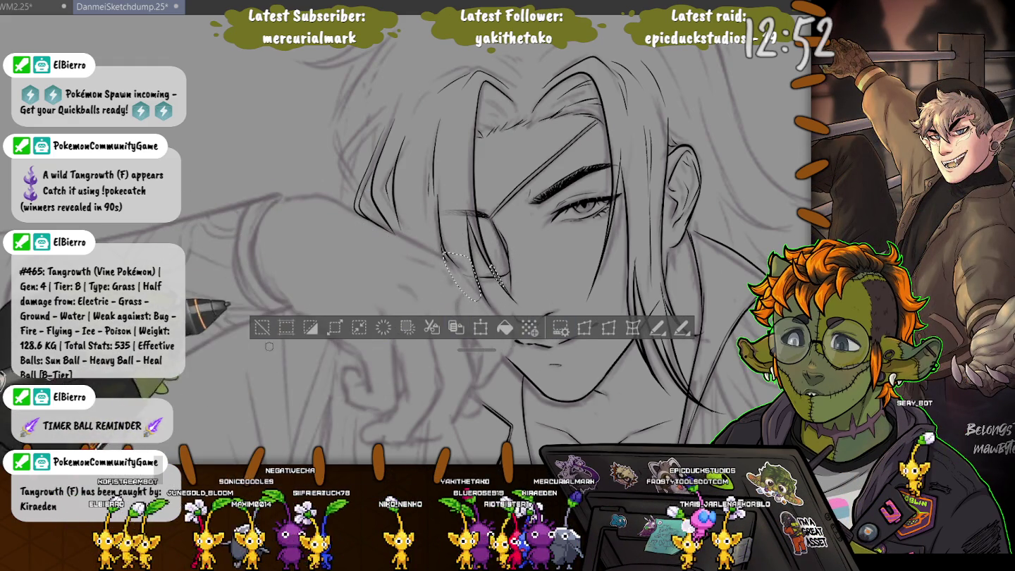
pyautogui.hotkey('ctrl', 'd')
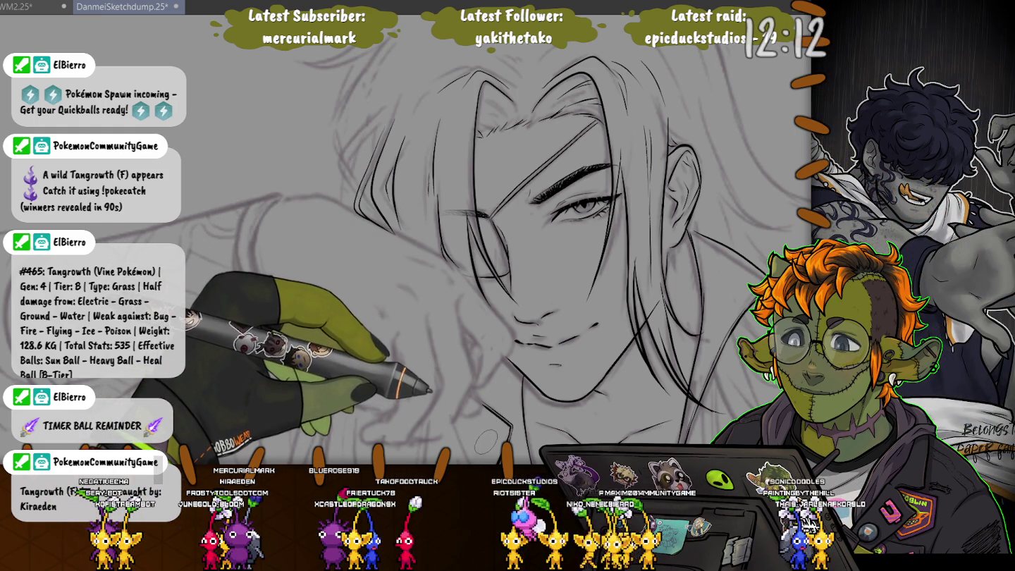
# Nudge a forehead stroke down-right, ink a hair strand beside the face, then reset the view
pyautogui.moveTo(232, 169); pyautogui.dragTo(276, 300)
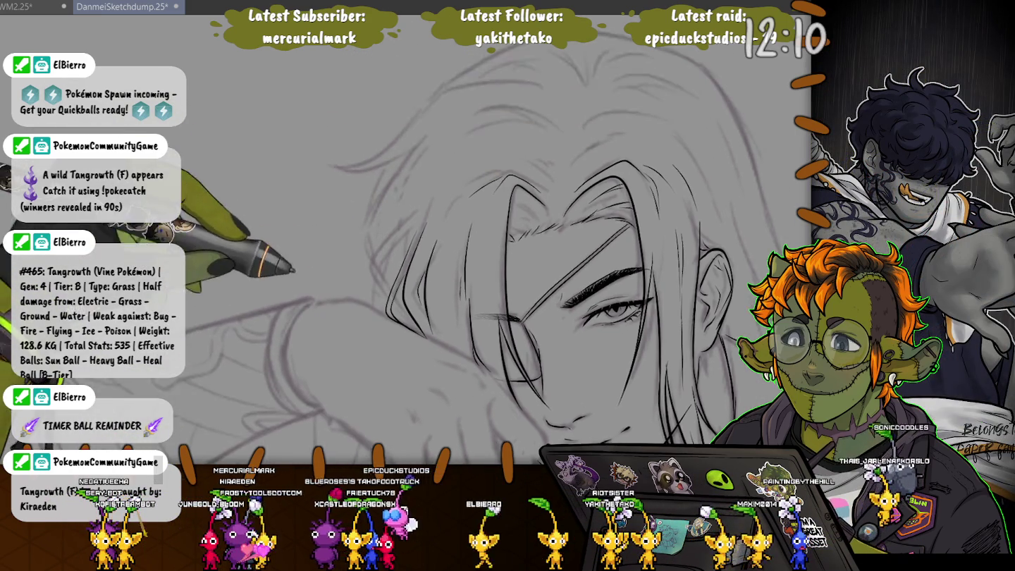
pyautogui.moveTo(532, 215); pyautogui.dragTo(547, 246)
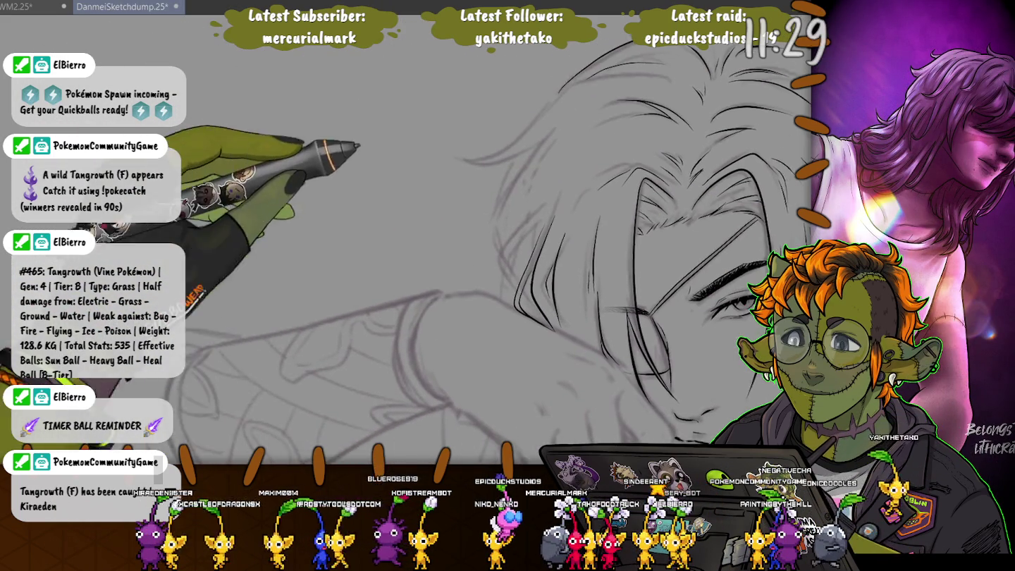
pyautogui.moveTo(376, 187); pyautogui.dragTo(530, 152)
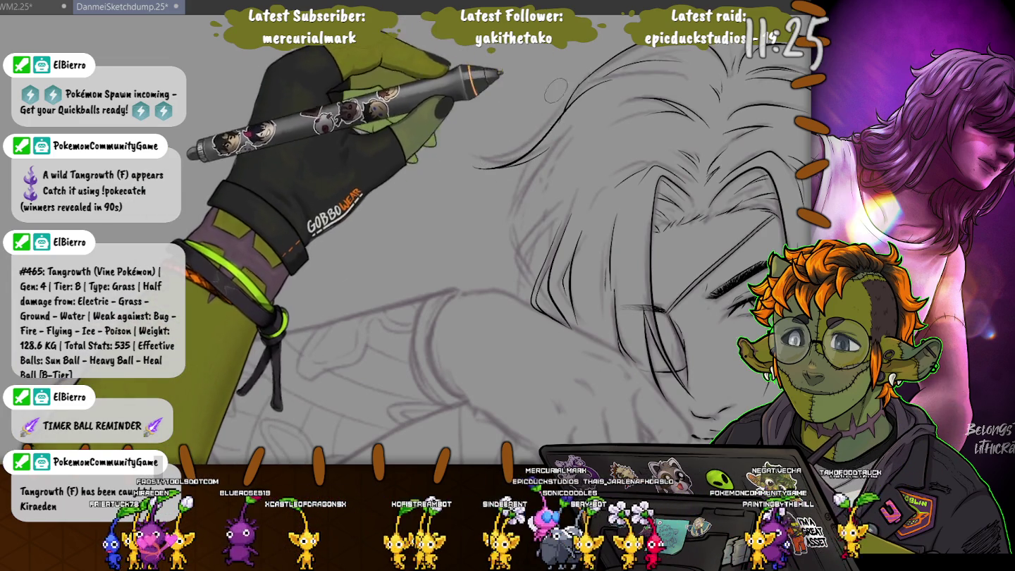
pyautogui.moveTo(568, 125); pyautogui.dragTo(476, 169)
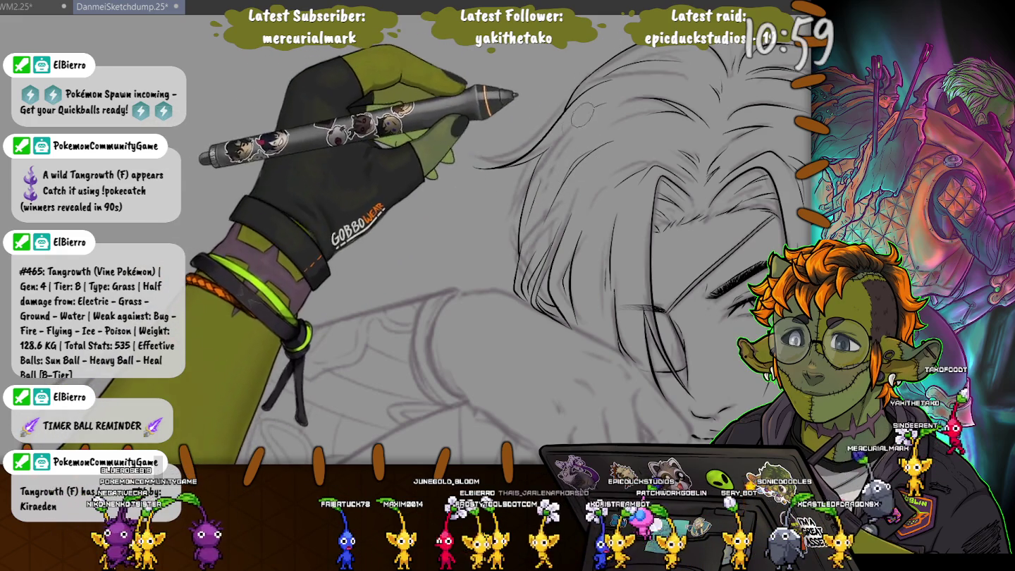
pyautogui.hotkey('ctrl', '0')
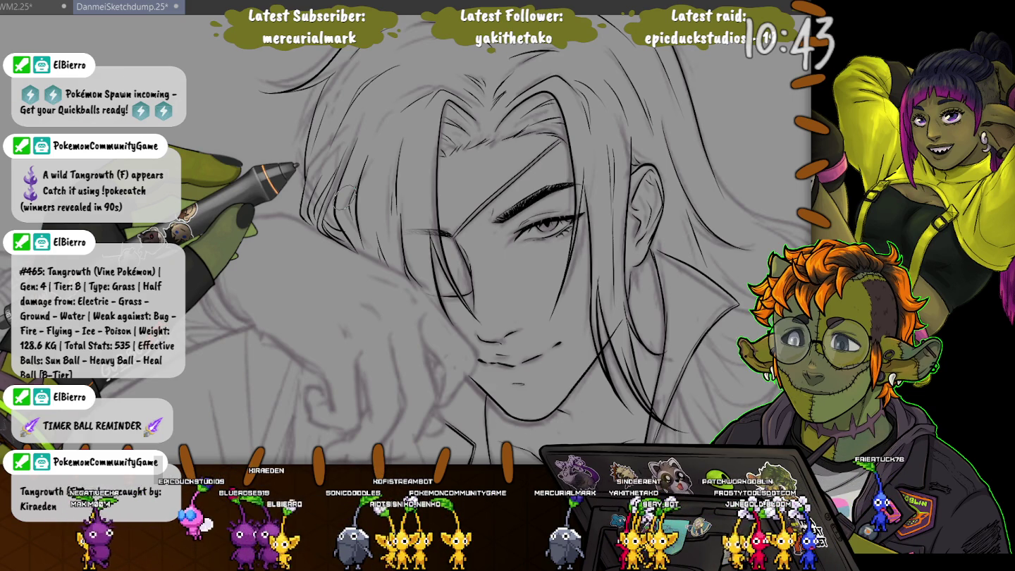
# Zoom around the hand area, then pan to bring the rest of the sketch into view
pyautogui.scroll(2, 346, 196)
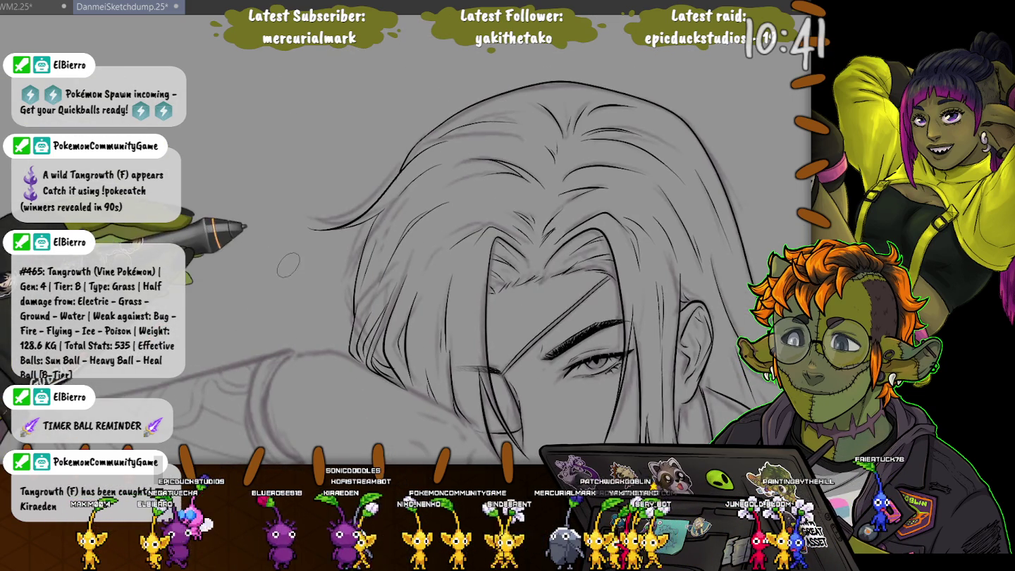
pyautogui.scroll(-5, 478, 246)
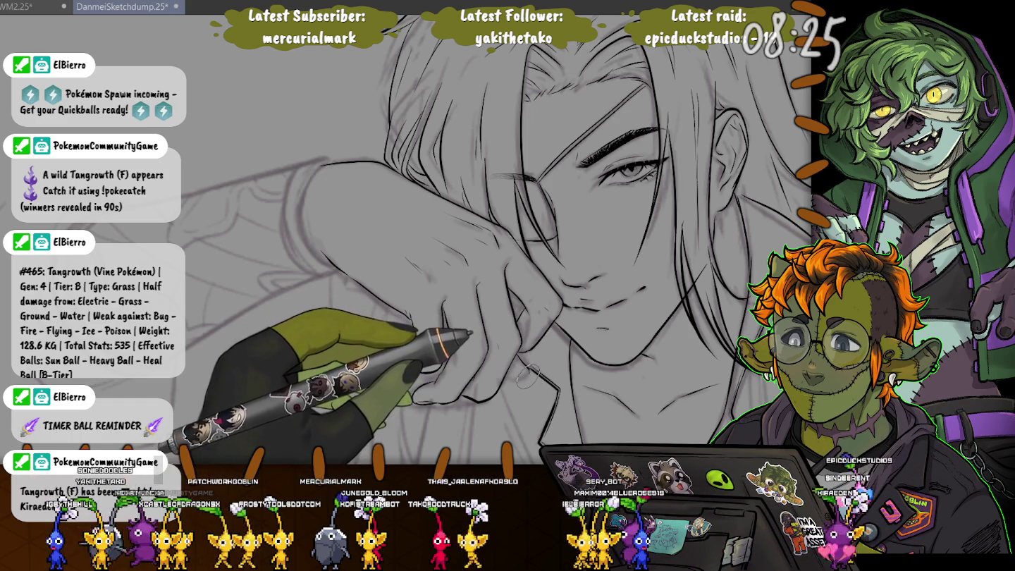
pyautogui.moveTo(493, 347)
pyautogui.mouseDown()
pyautogui.moveTo(212, 267)
pyautogui.moveTo(493, 367)
pyautogui.moveTo(466, 335)
pyautogui.mouseUp()
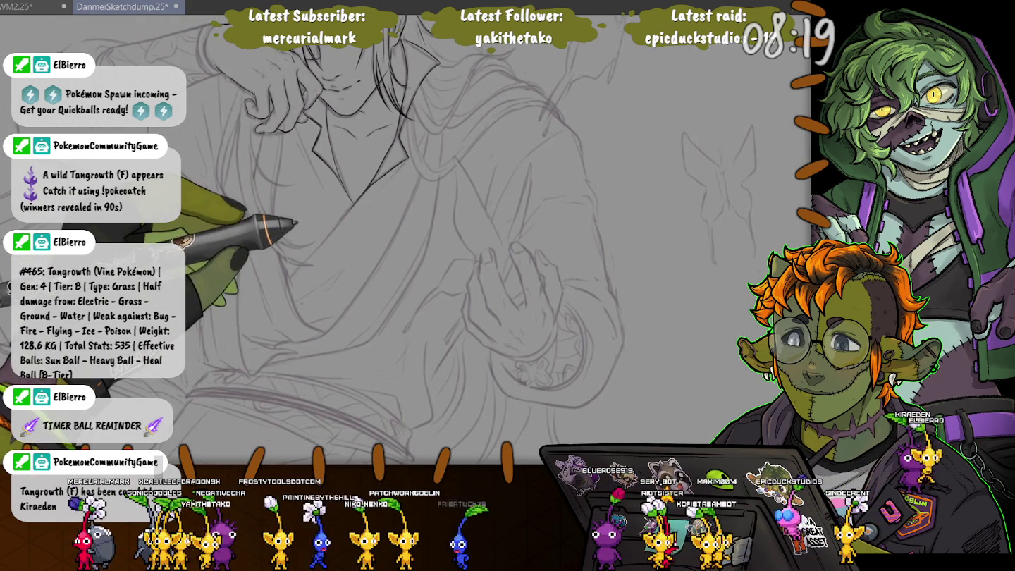
# Zoom out to show the whole figure and butterflies, then lasso the butterfly right of him
pyautogui.scroll(-2, 394, 239)
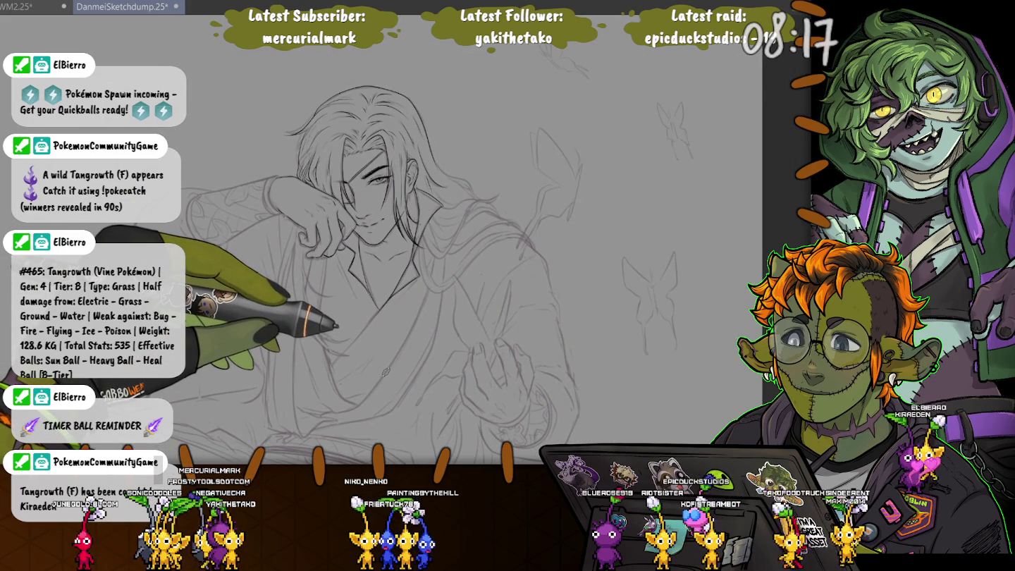
pyautogui.scroll(1, 385, 370)
pyautogui.scroll(1, 386, 371)
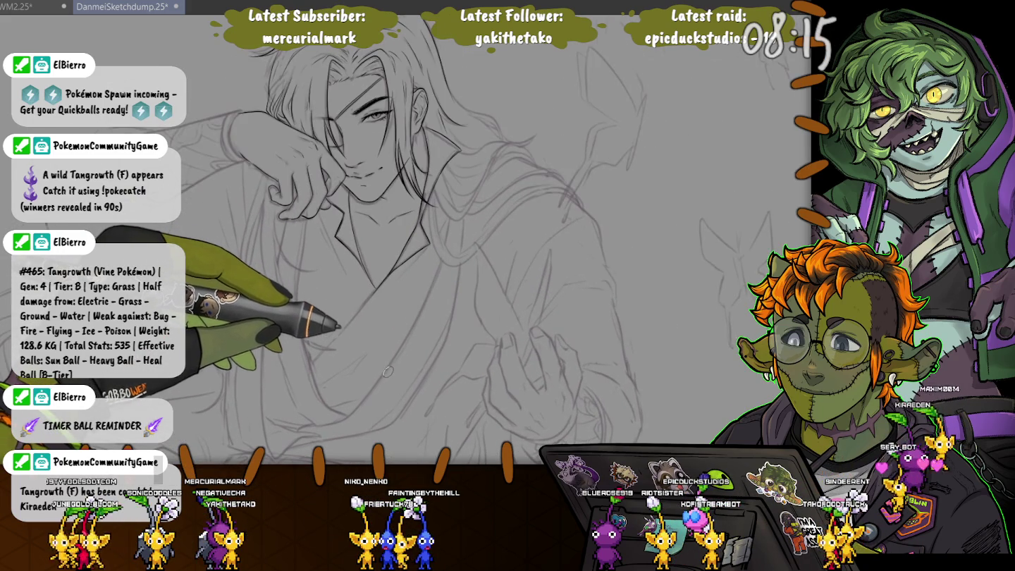
pyautogui.scroll(1, 386, 371)
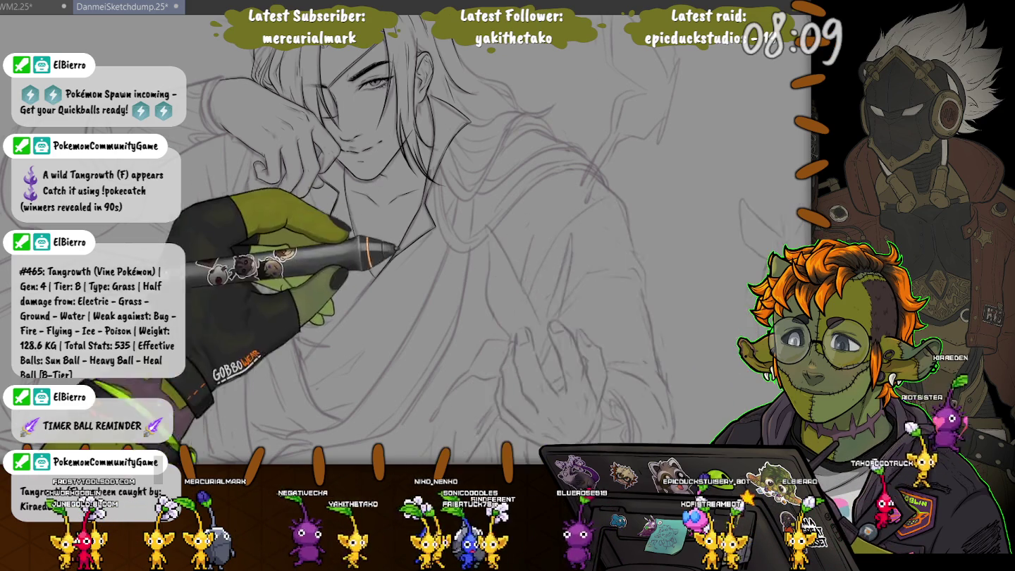
pyautogui.scroll(-1, 405, 239)
pyautogui.scroll(-1, 405, 240)
pyautogui.scroll(-1, 404, 239)
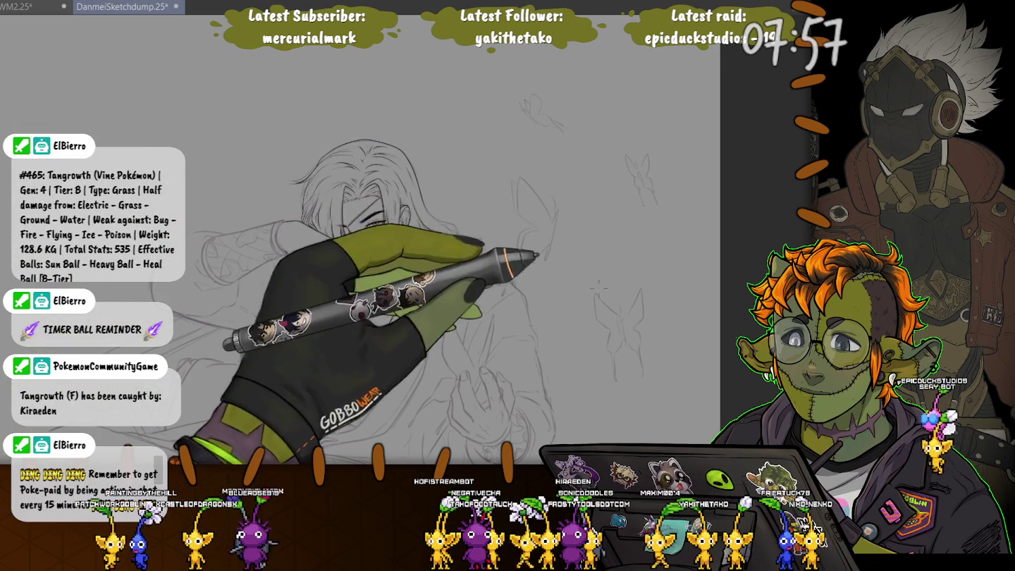
pyautogui.moveTo(620, 261); pyautogui.dragTo(613, 263)
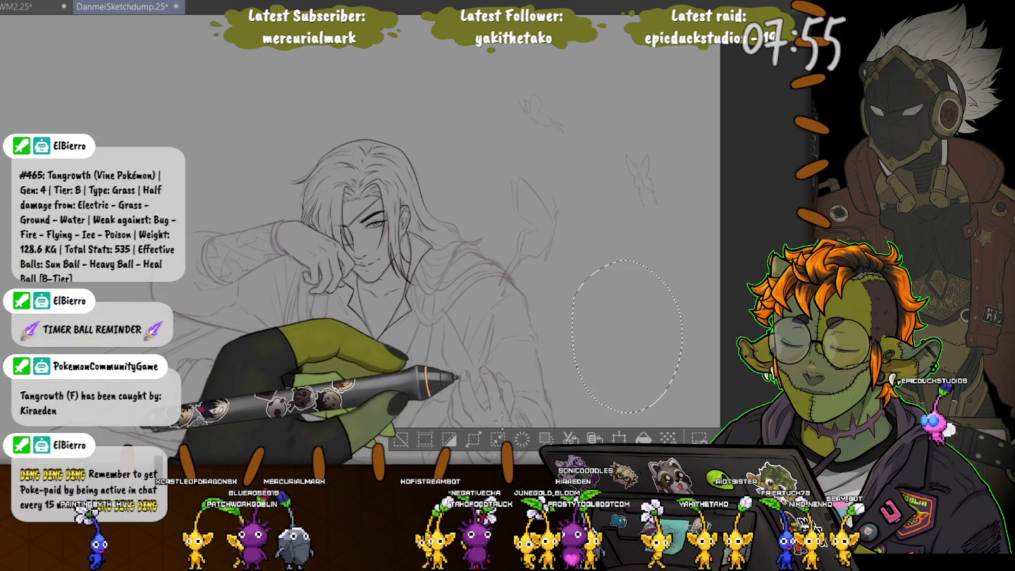
# Delete the selected butterfly sketch and draw a small pencil stroke beside the figure
pyautogui.press('Delete')
pyautogui.hotkey('ctrl', 'd')
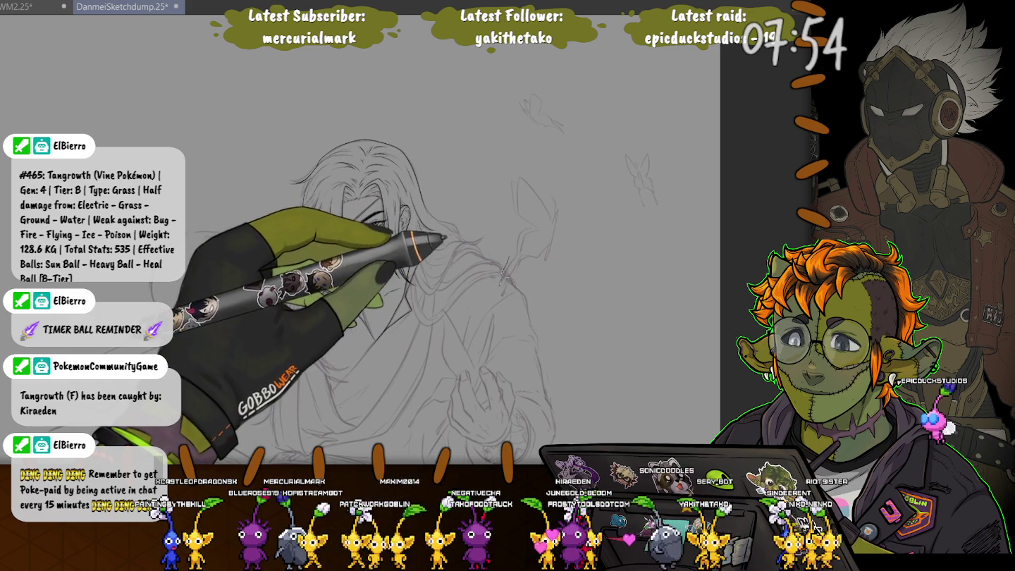
pyautogui.moveTo(506, 260); pyautogui.dragTo(498, 285)
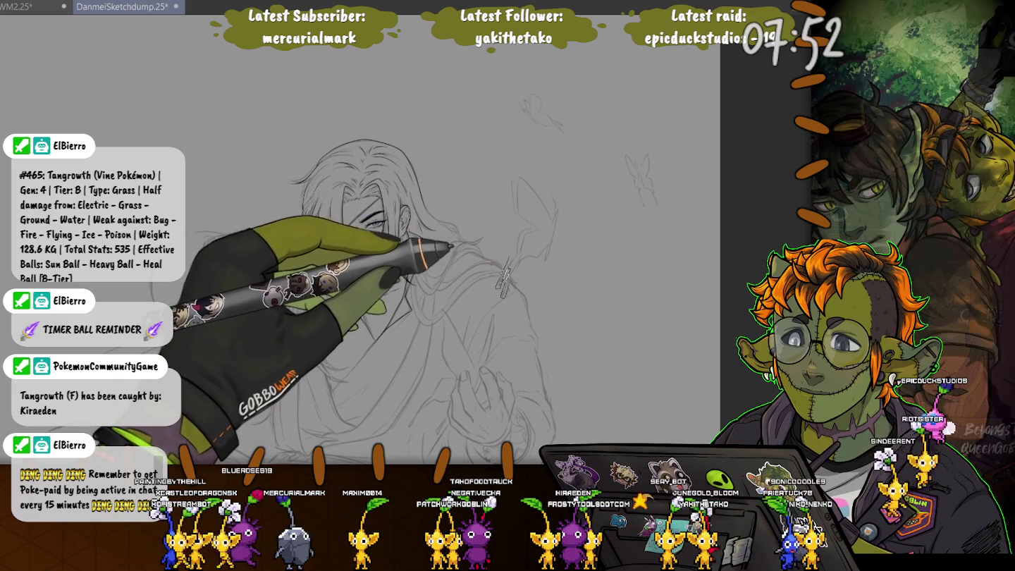
# Move the butterfly sketch up-left toward his shoulder and rotate it clockwise
pyautogui.moveTo(542, 265); pyautogui.dragTo(618, 324)
pyautogui.hotkey('ctrl', 't')
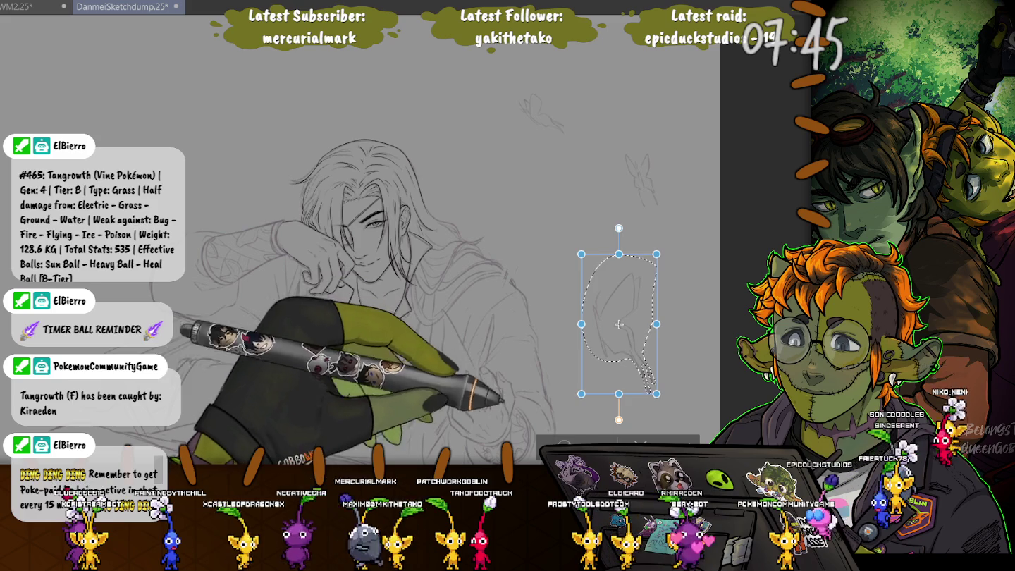
pyautogui.press('Return')
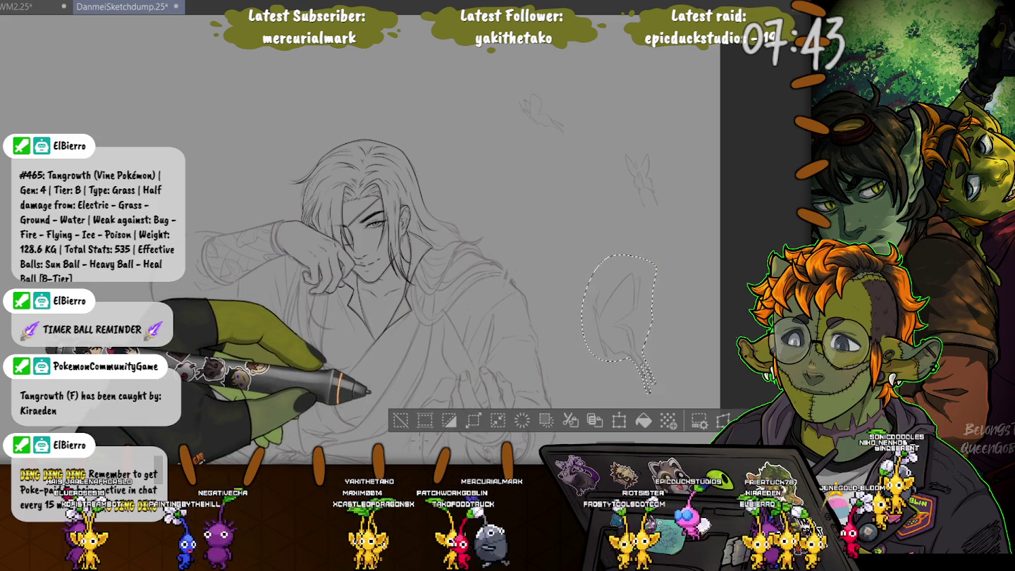
pyautogui.hotkey('ctrl', 't')
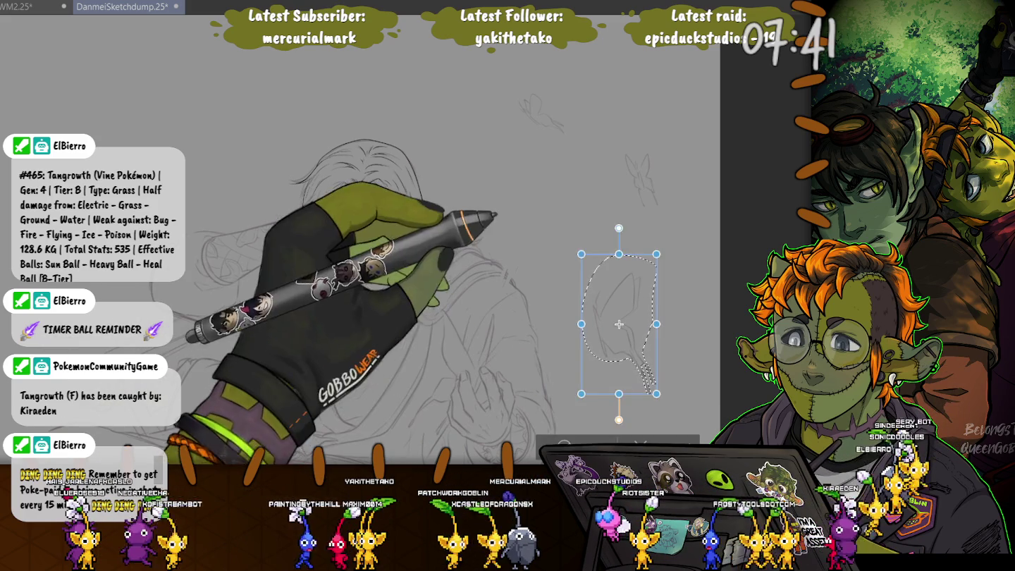
pyautogui.moveTo(618, 323); pyautogui.dragTo(560, 241)
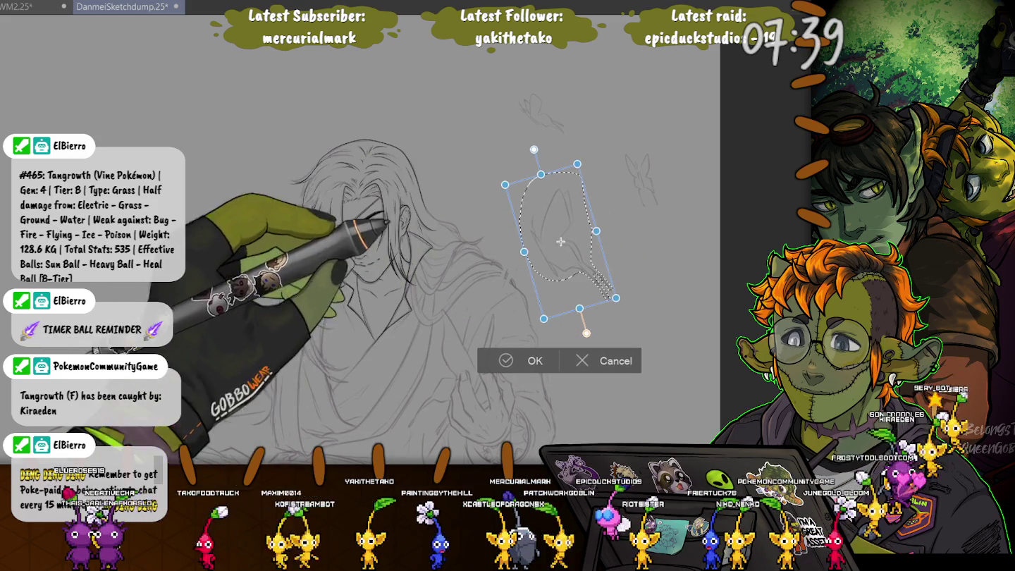
pyautogui.press('Return')
pyautogui.hotkey('ctrl', 'd')
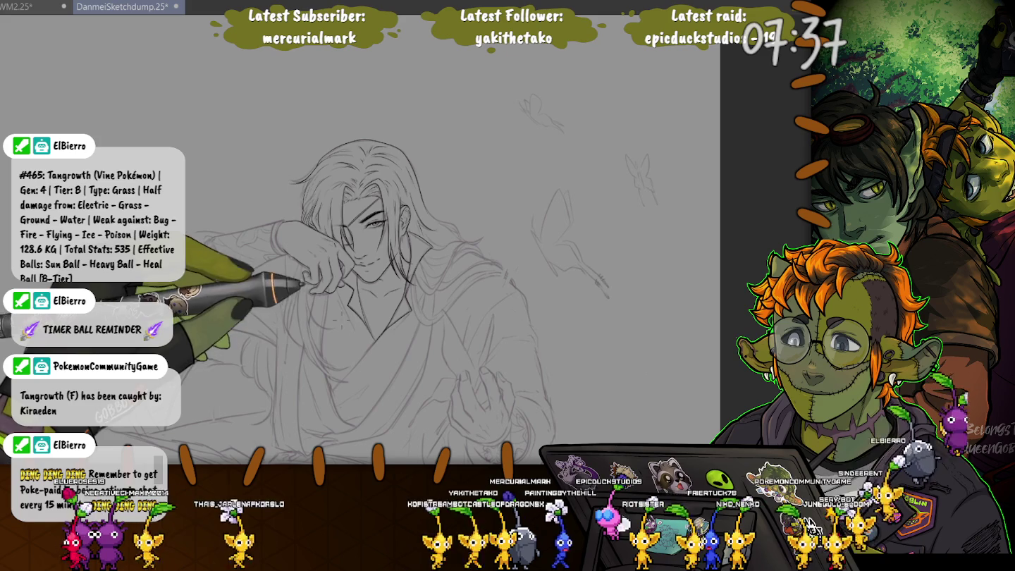